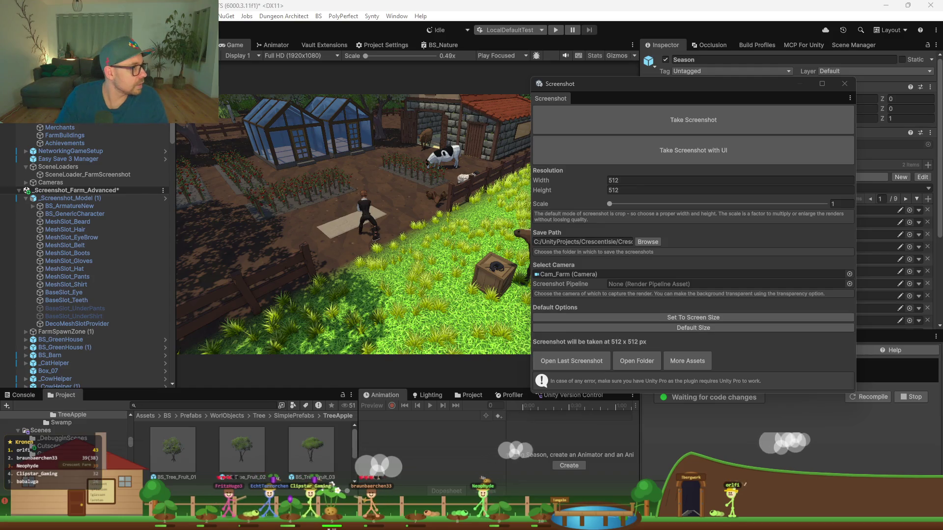
Capture a 3840 × 2160 screenshot of the farm scene and open it in the viewer
click(638, 181)
text(3)
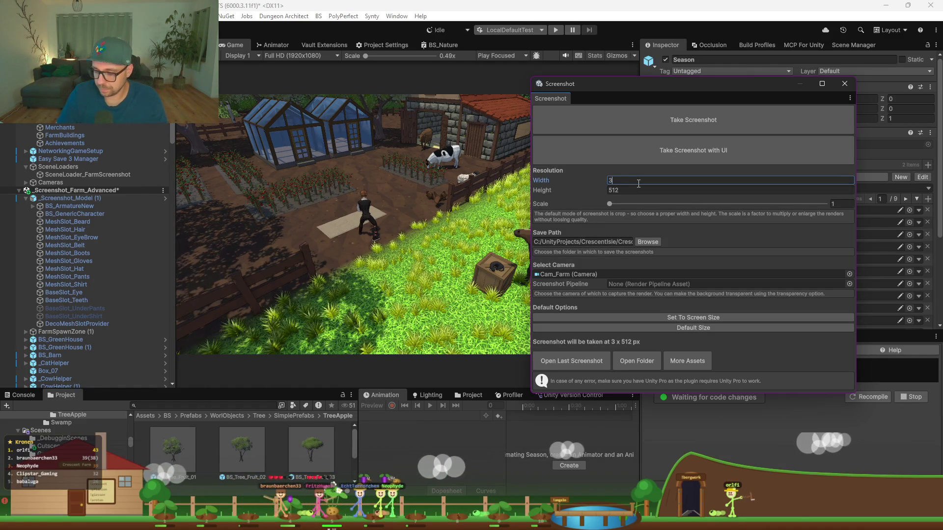
text(840)
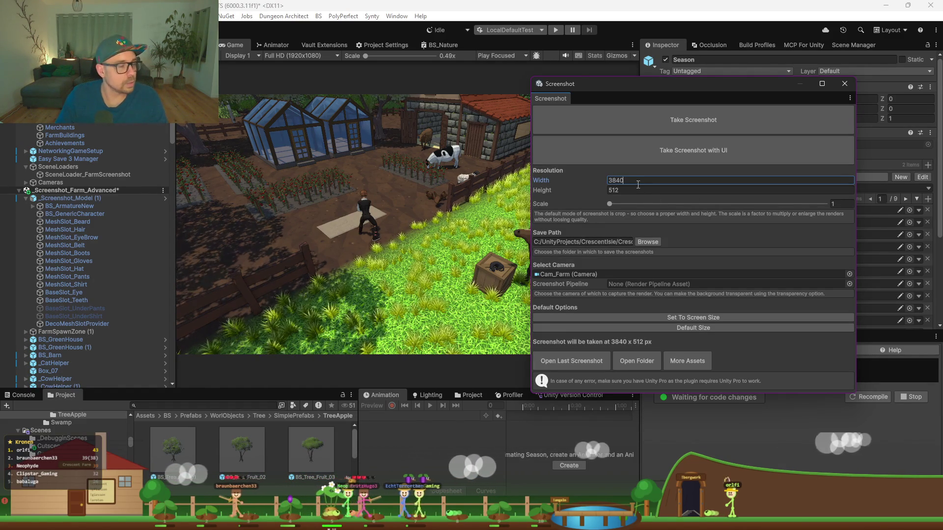
click(651, 190)
text(2160)
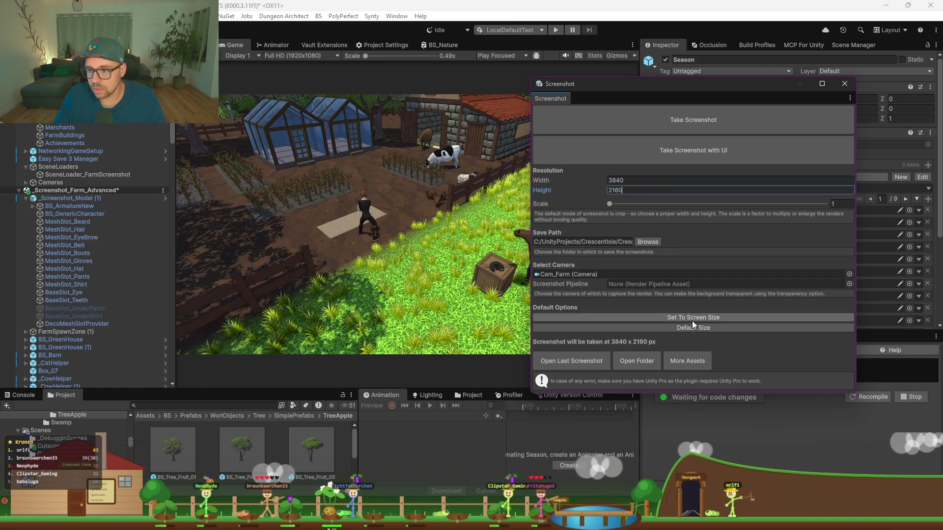
click(709, 119)
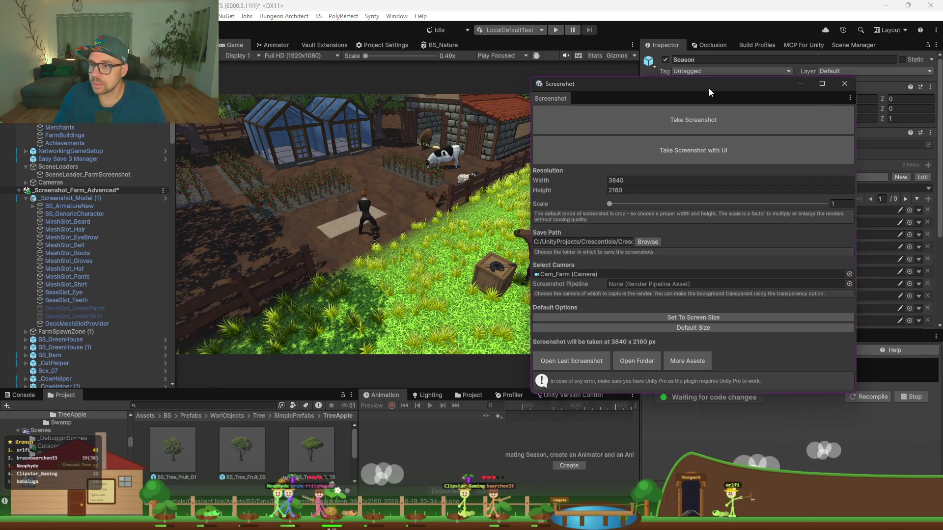
drag(707, 85, 751, 77)
click(616, 354)
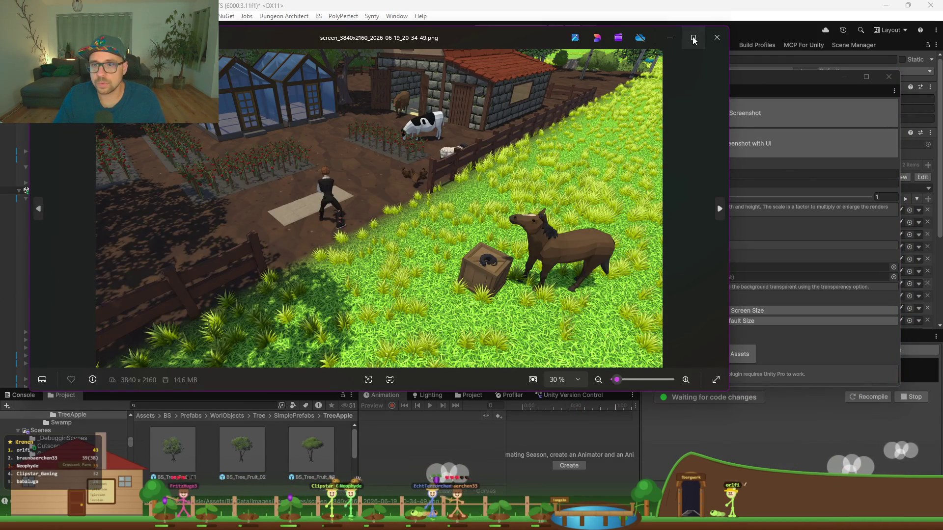
Maximize the Photos window and zoom in and out on the new screenshot
click(693, 38)
scroll(372, 236, up, 10)
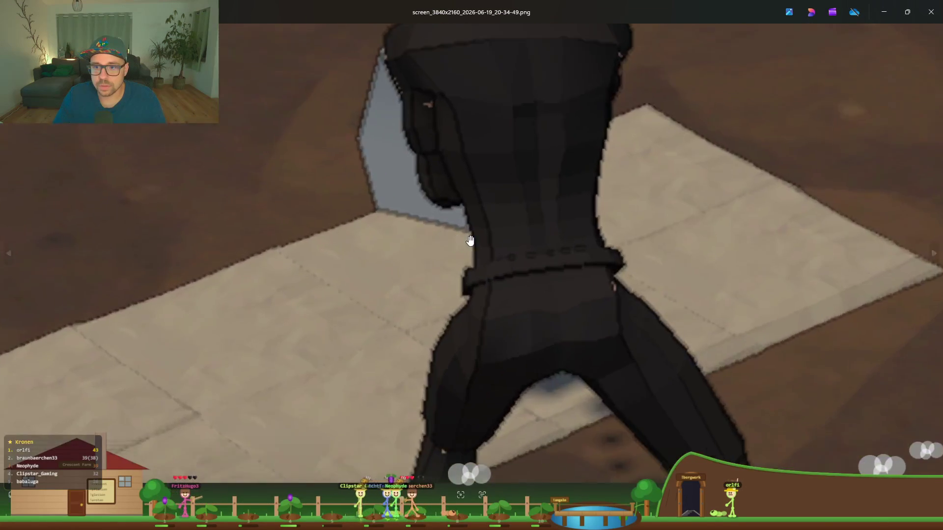
scroll(507, 232, down, 10)
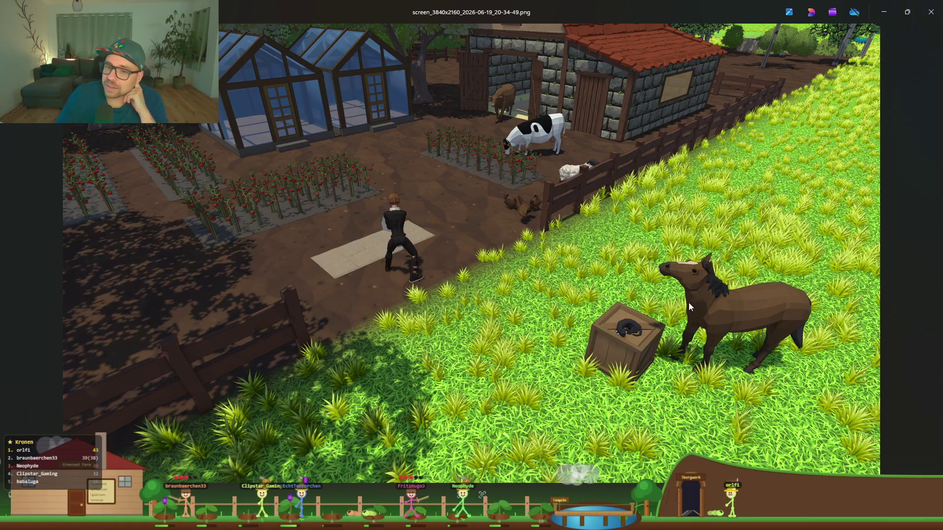
scroll(276, 276, up, 5)
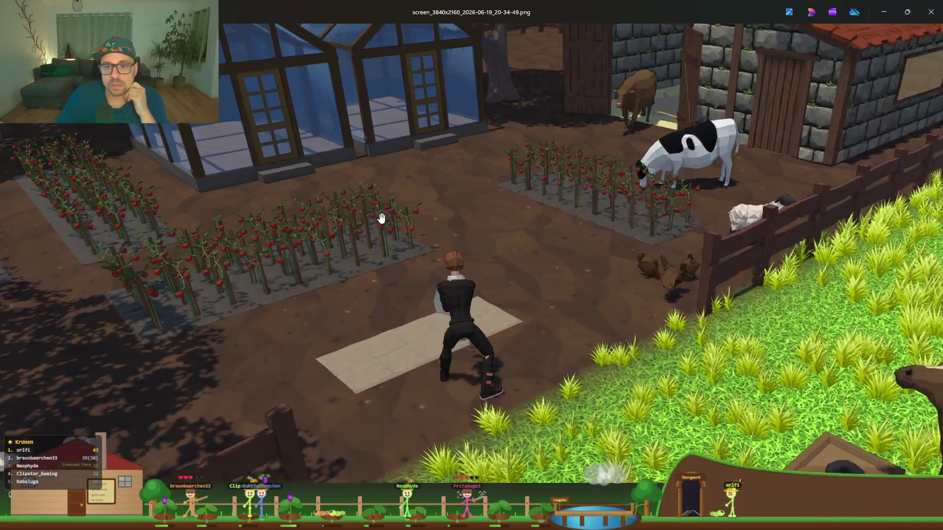
scroll(382, 217, up, 4)
Inspect the greenhouse and character at different zoom levels, then close Photos
drag(349, 221, 568, 316)
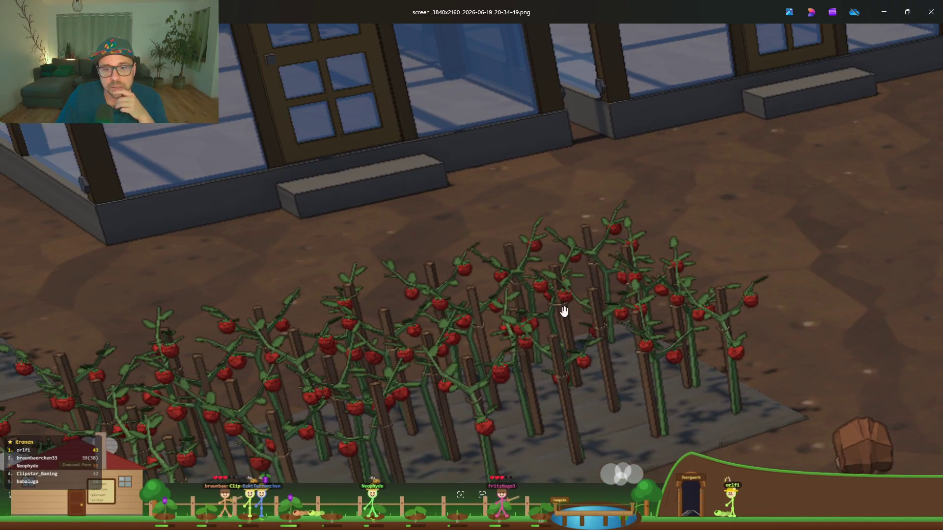
scroll(470, 319, up, 3)
scroll(529, 308, down, 8)
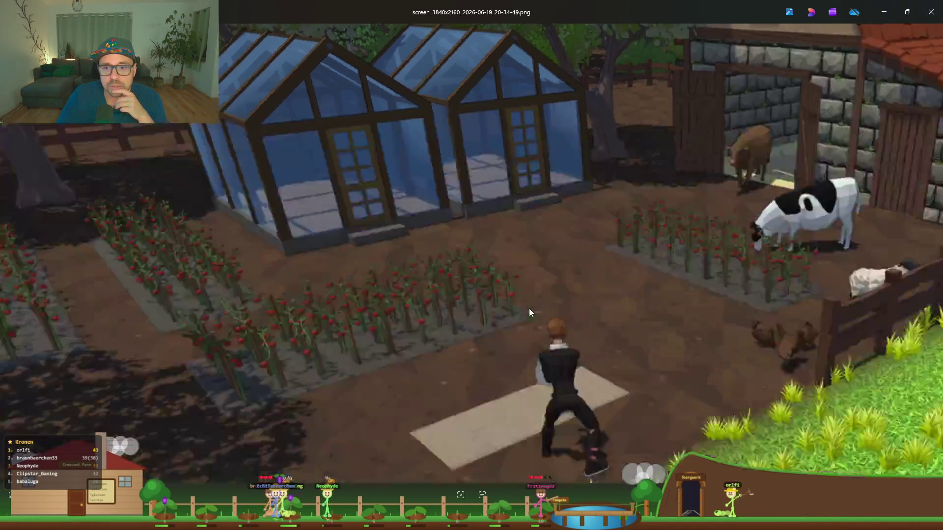
scroll(305, 183, up, 8)
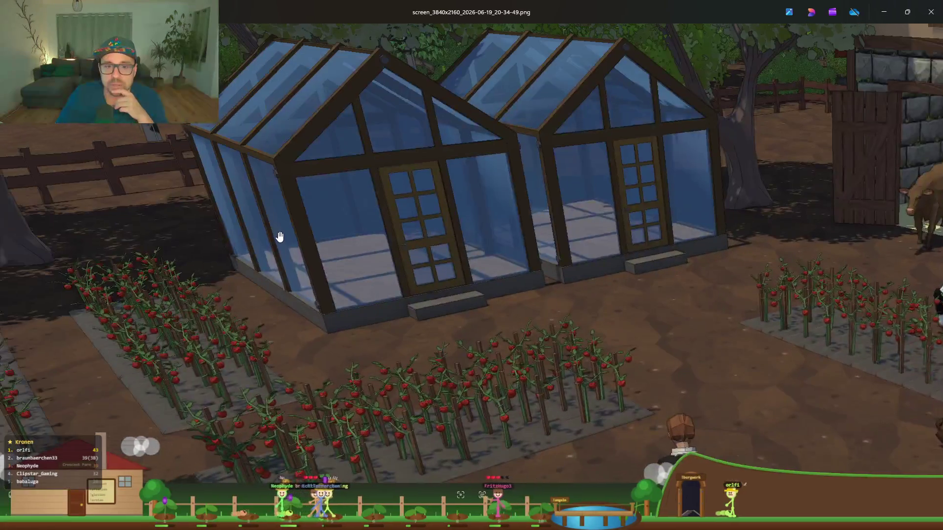
scroll(280, 237, down, 5)
scroll(364, 232, down, 3)
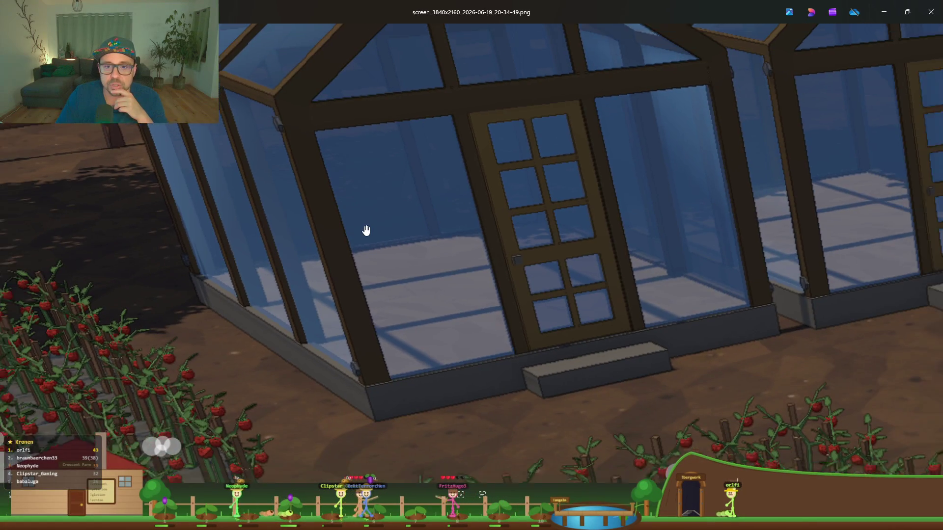
scroll(366, 230, down, 5)
scroll(364, 225, up, 3)
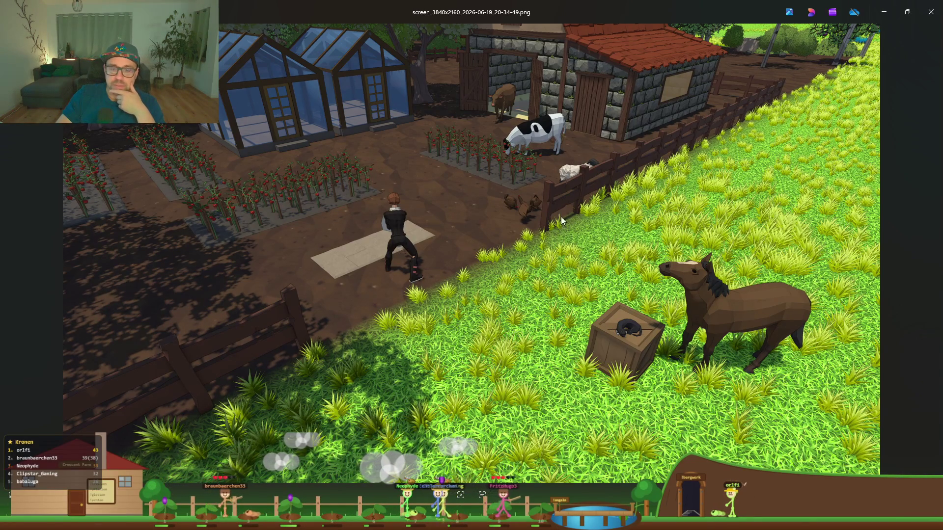
click(894, 12)
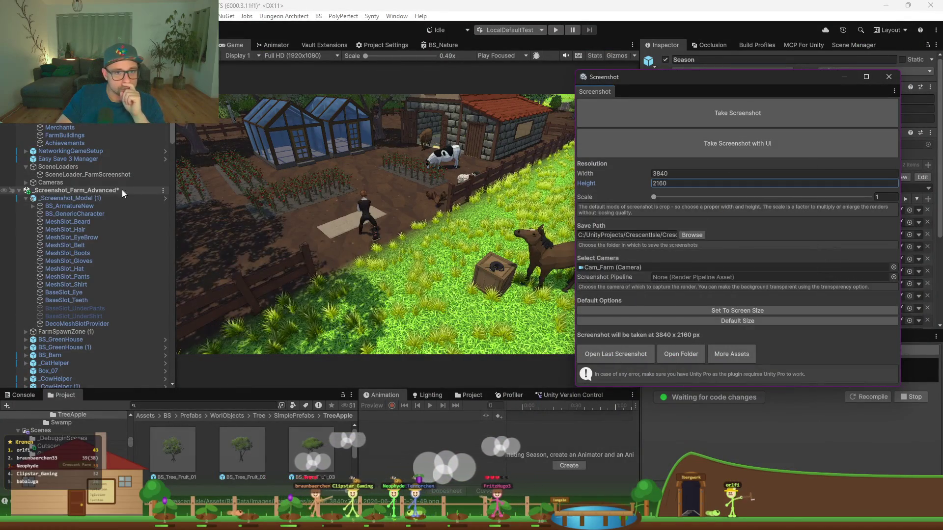
Save with Ctrl+S and unload Screenshot_Farm_Advanced from the Hierarchy
click(102, 214)
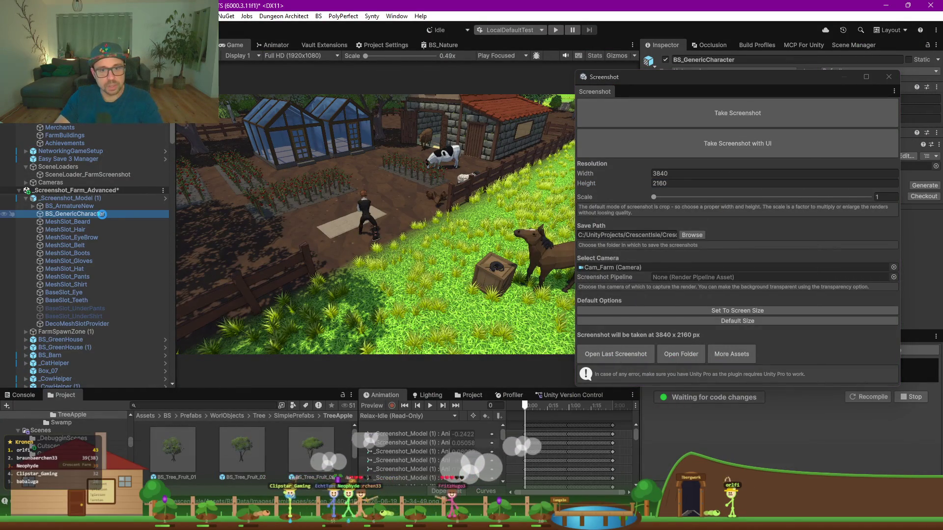
key(ctrl+s)
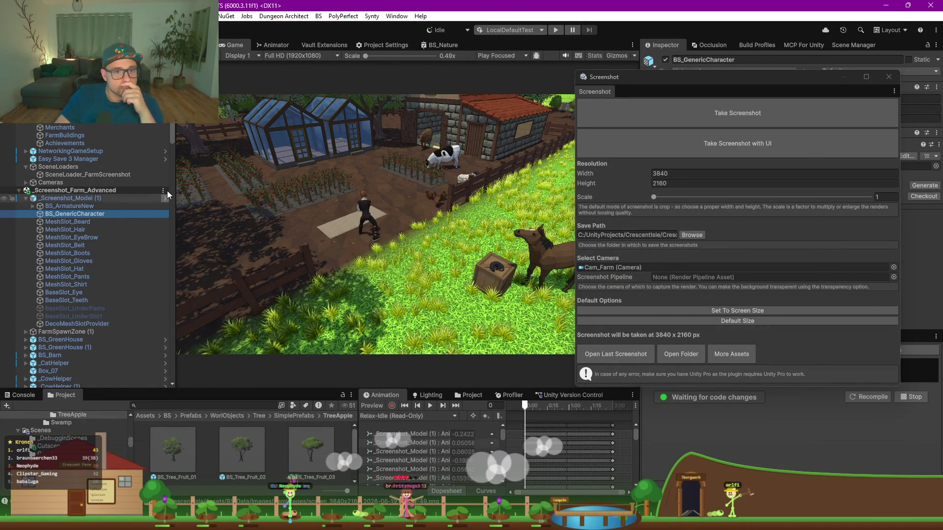
click(163, 190)
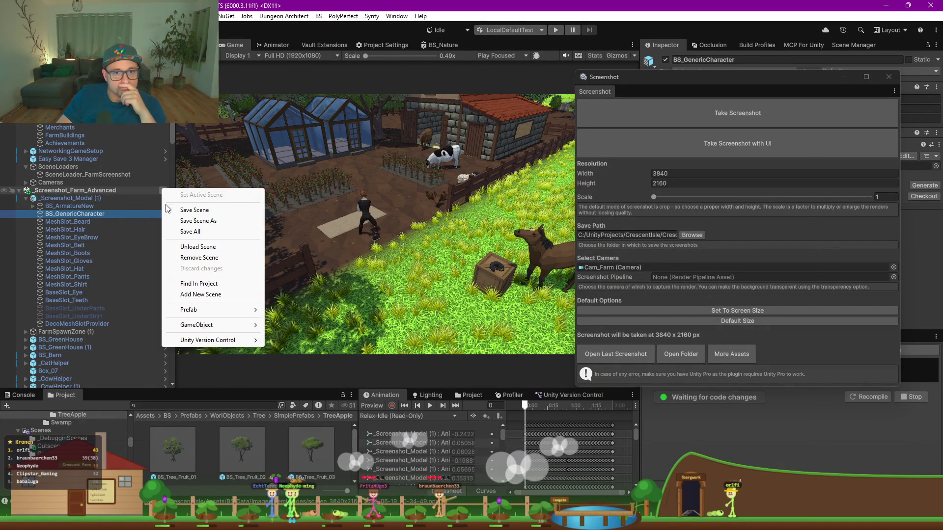
click(204, 248)
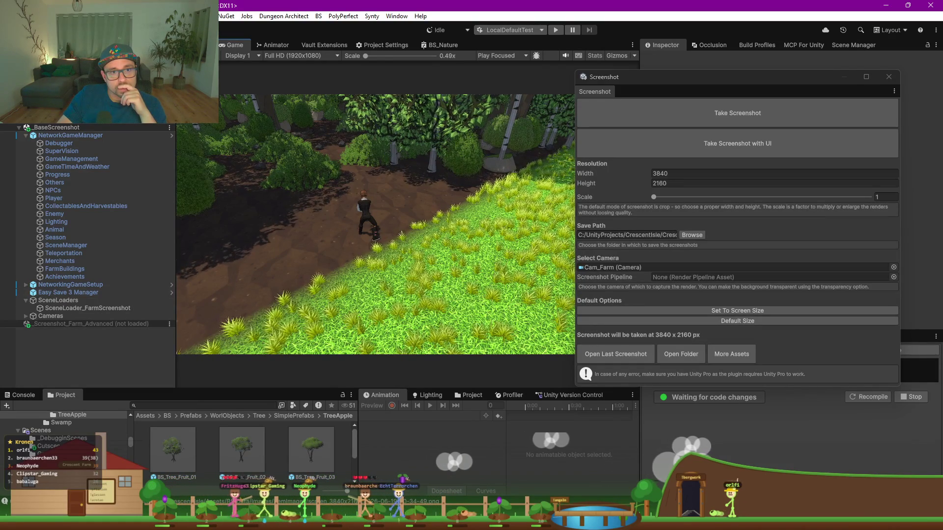
Create an empty GameObject from the scene menu and close the Screenshot tool
click(169, 67)
key(Escape)
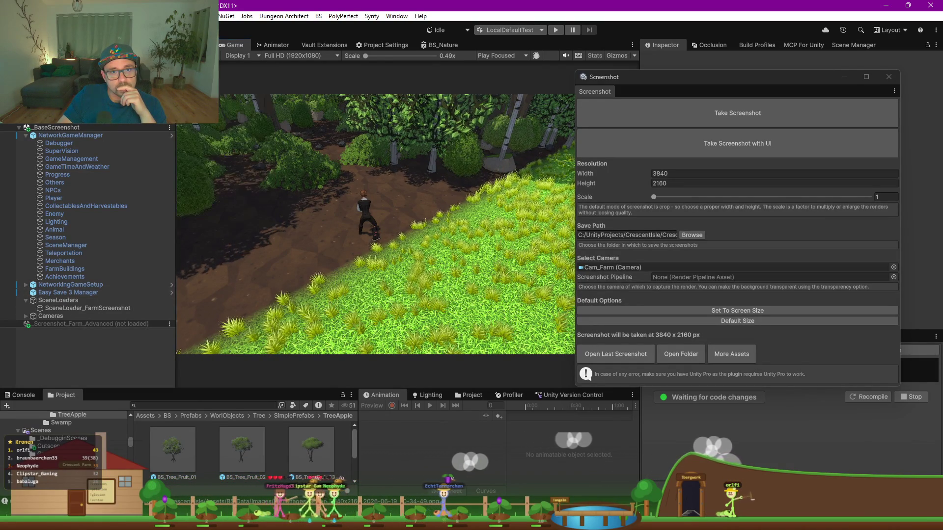
click(170, 67)
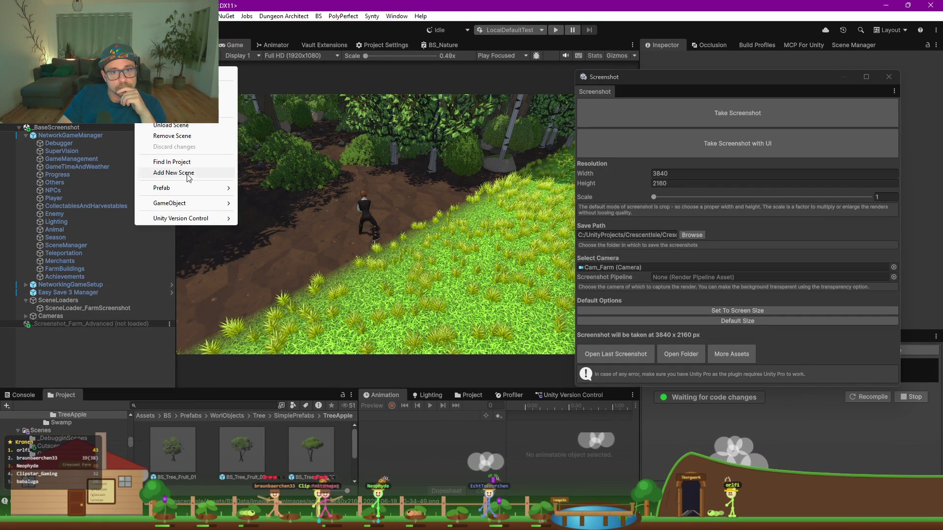
mouse_move(212, 203)
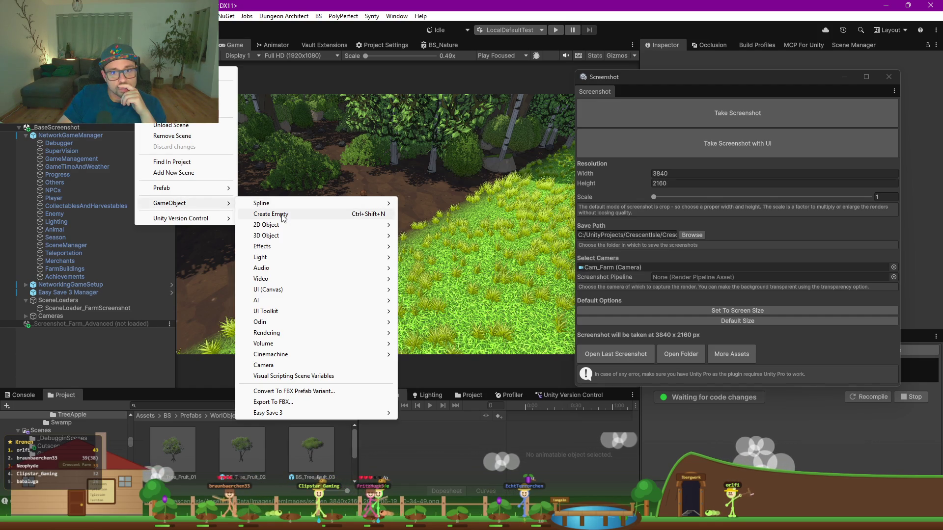
click(283, 217)
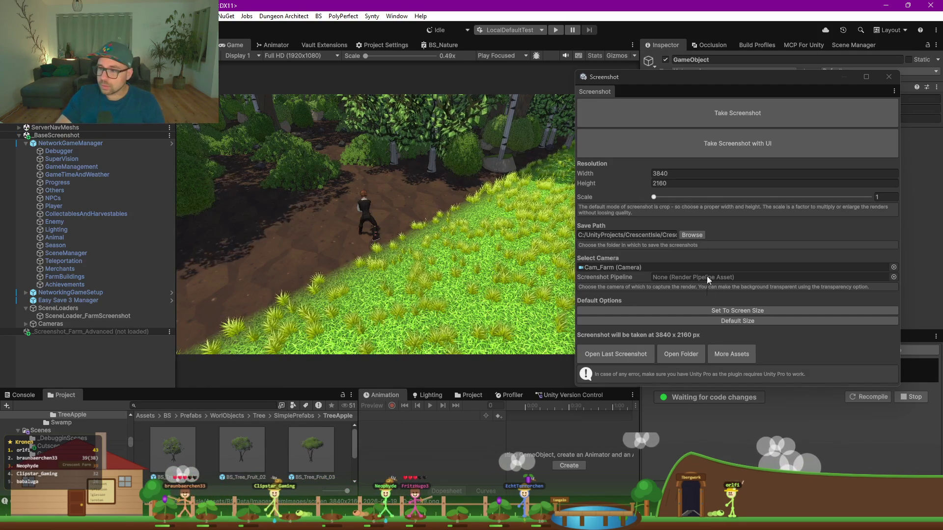
click(654, 95)
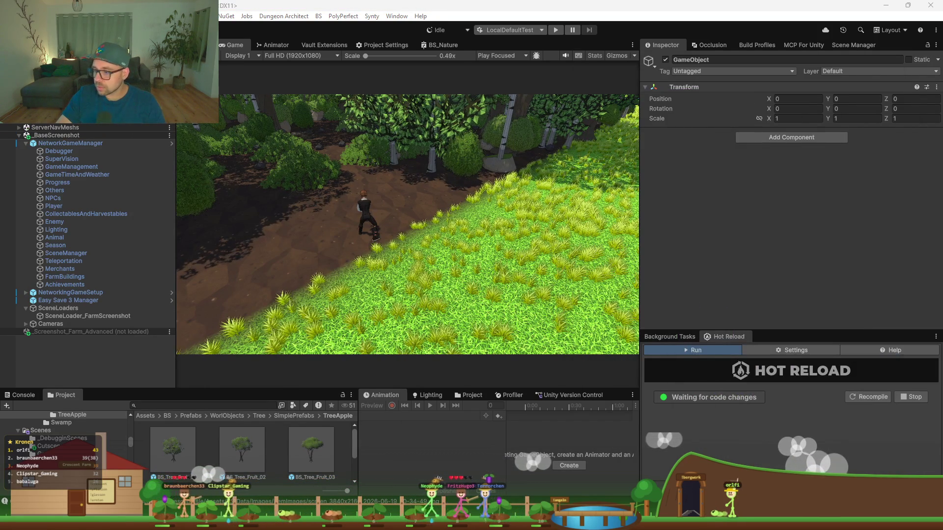
Add a Farmland Spawner with BaseFarmLand as Farmland Object and GameObject as Parent
click(797, 137)
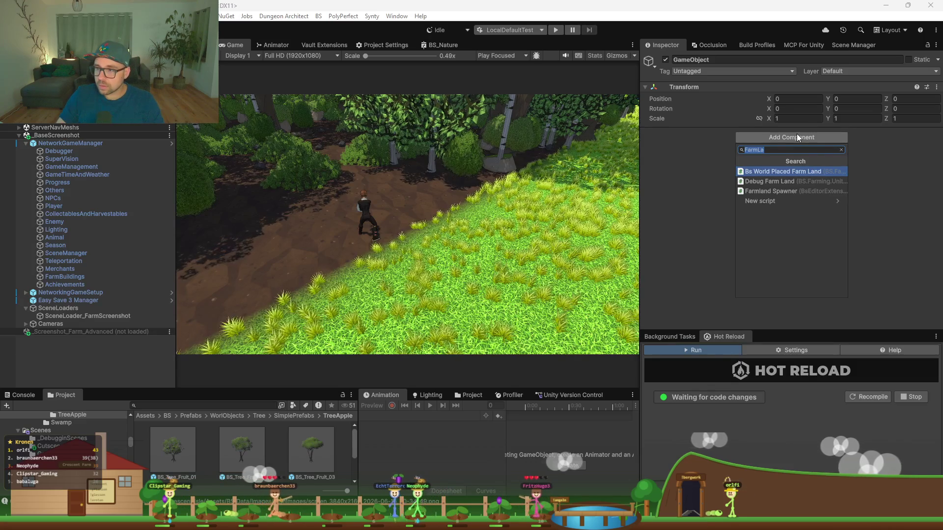
key(Down)
key(Down)
key(Return)
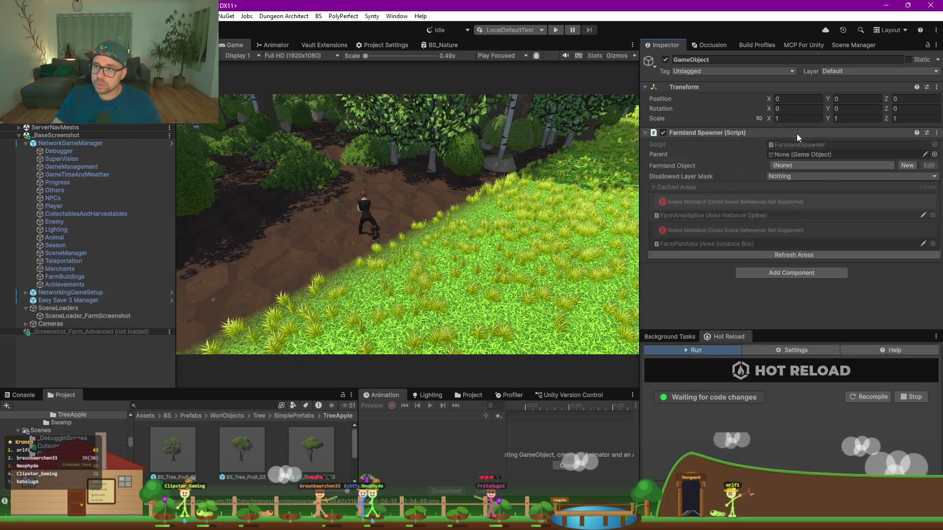
click(775, 165)
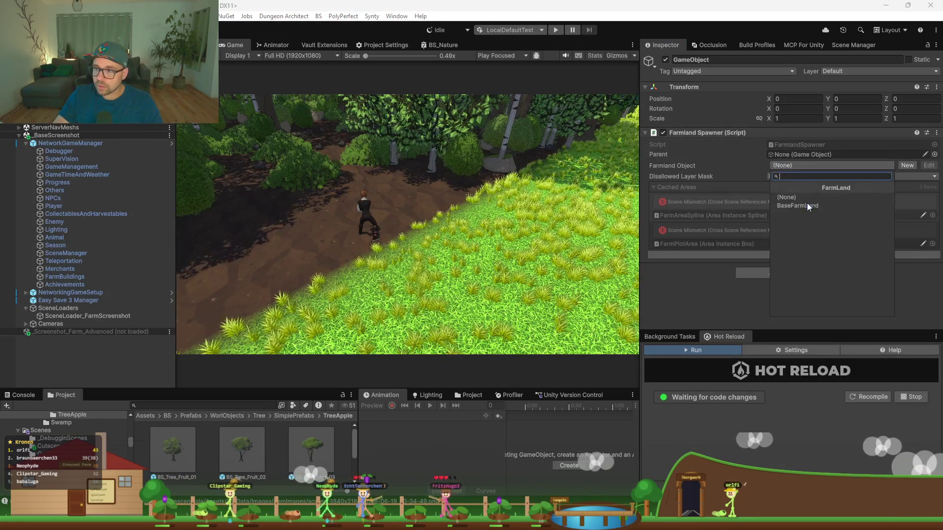
click(808, 202)
click(782, 154)
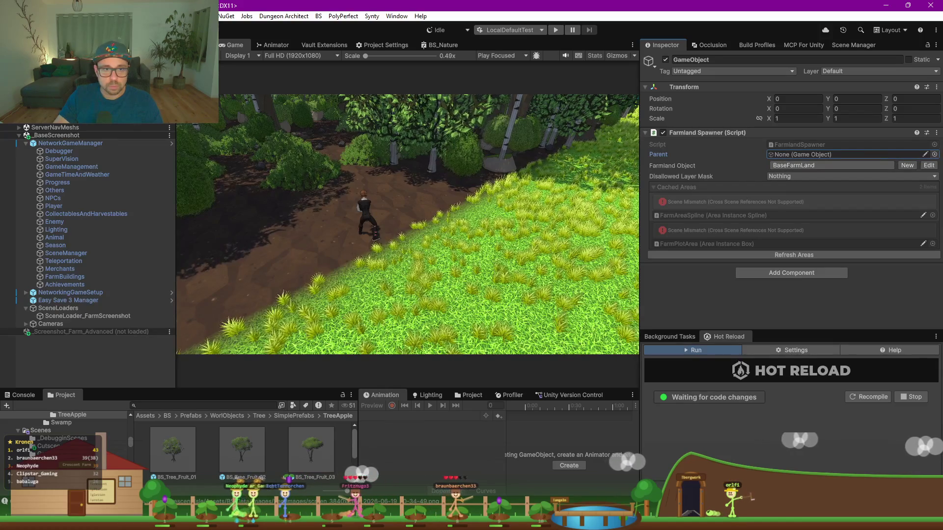
drag(648, 61, 788, 154)
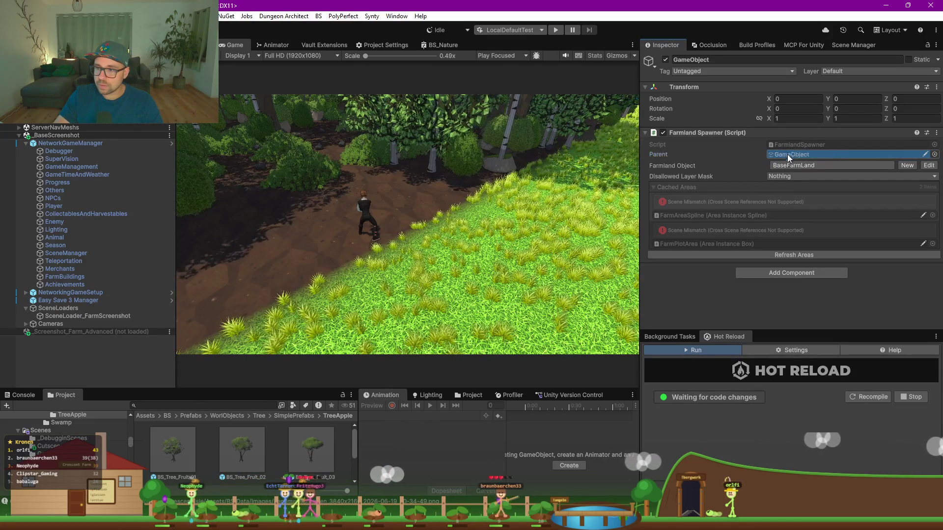
click(804, 253)
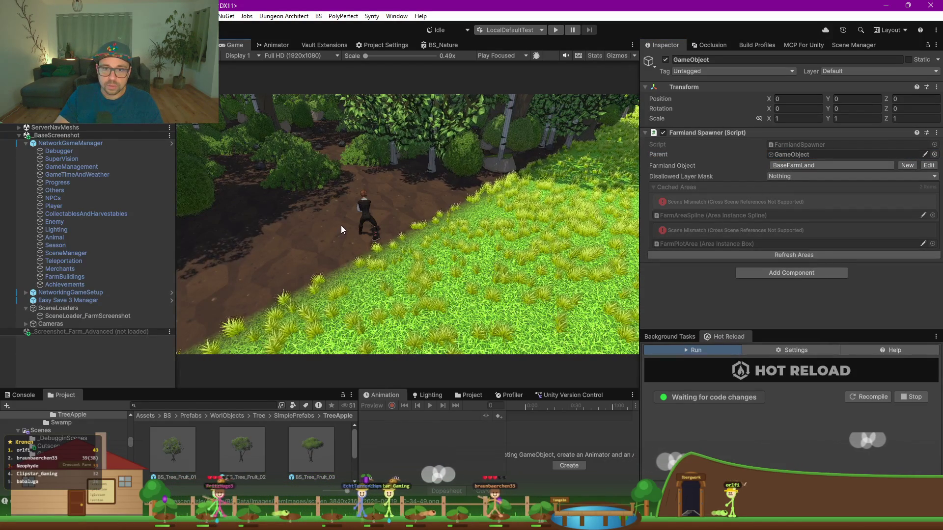
click(199, 45)
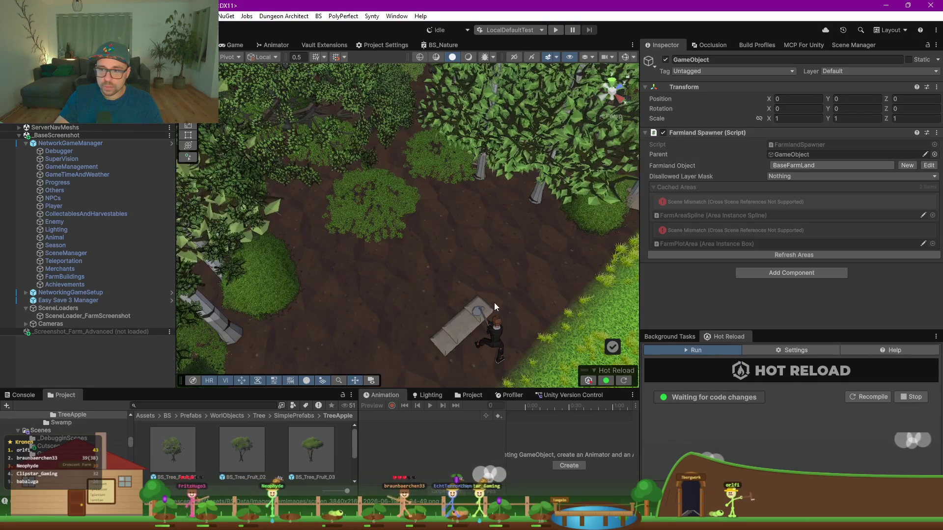
Re-angle the Scene view onto the character and test farmland placement on the ground
drag(494, 302, 467, 287)
scroll(278, 282, up, 5)
right_click(278, 282)
key(Escape)
scroll(278, 276, up, 5)
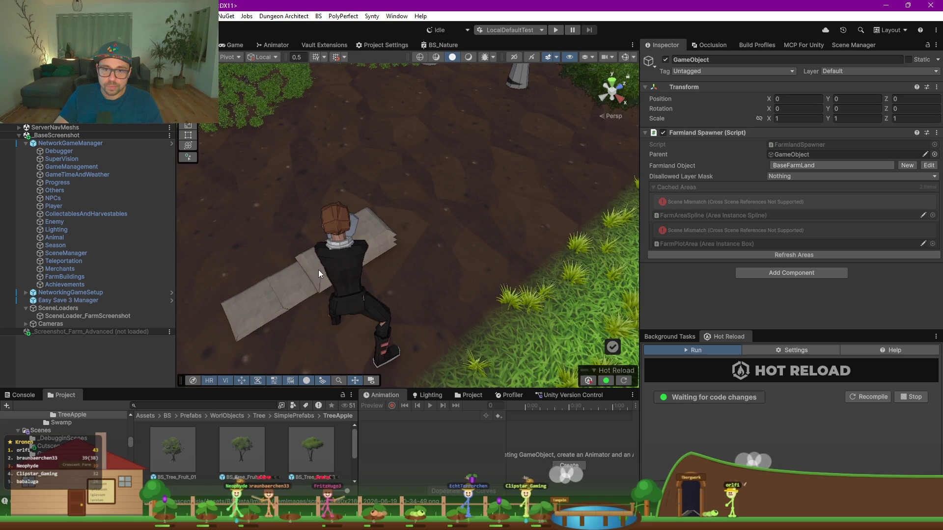
click(311, 269)
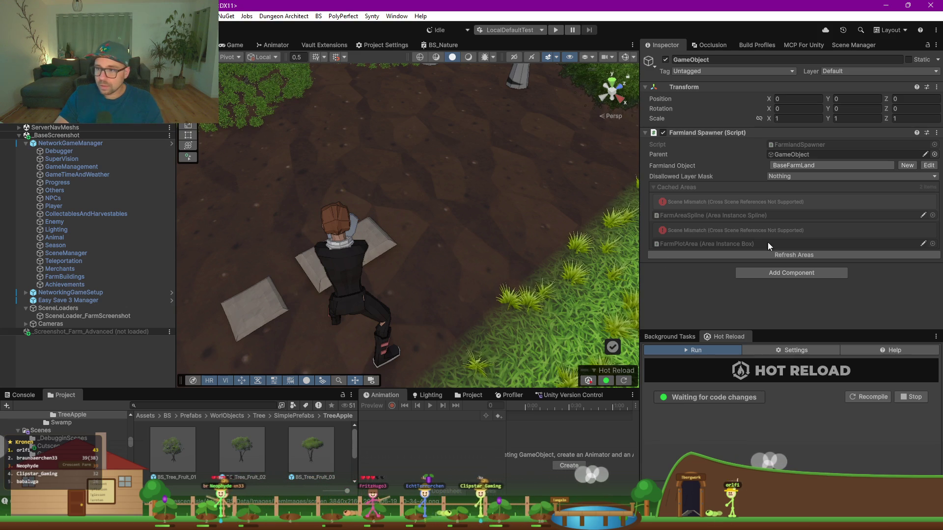
Set the Disallowed Layer Mask to Default and Interactable, then retest placement
click(803, 176)
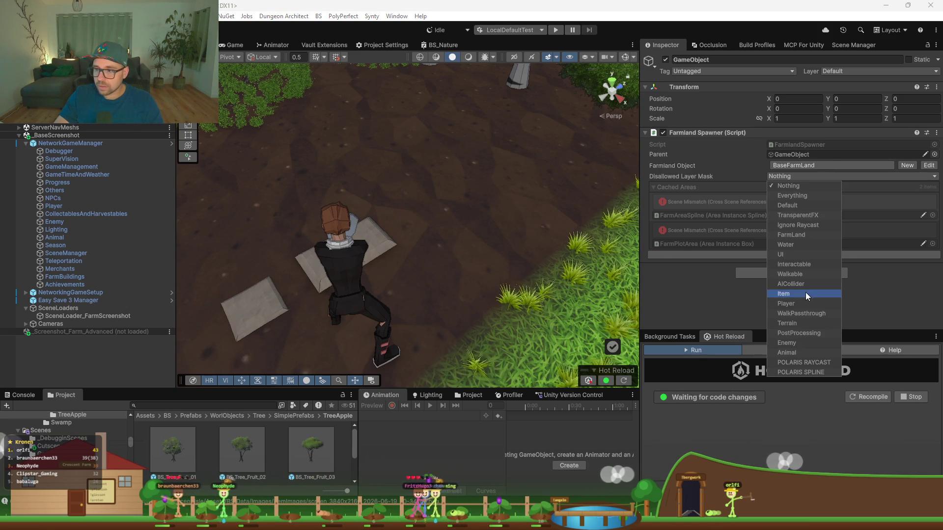
click(793, 205)
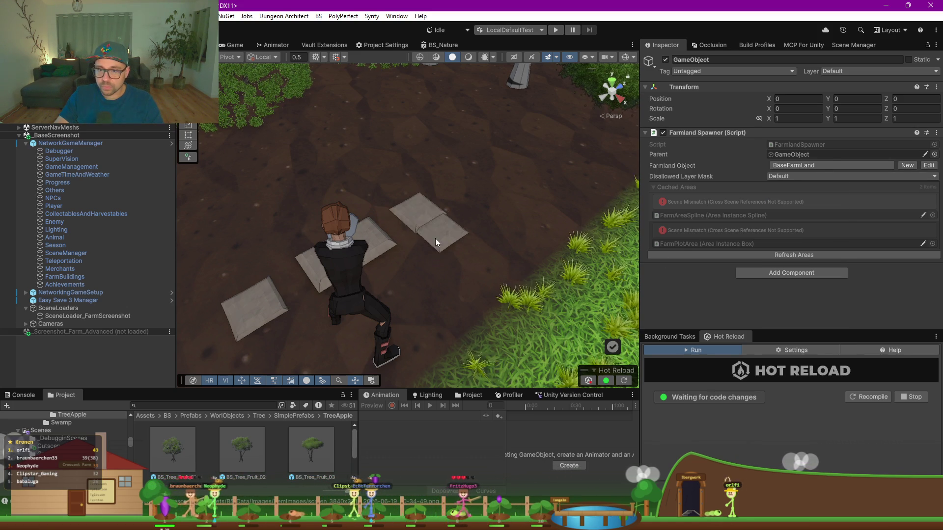
click(792, 176)
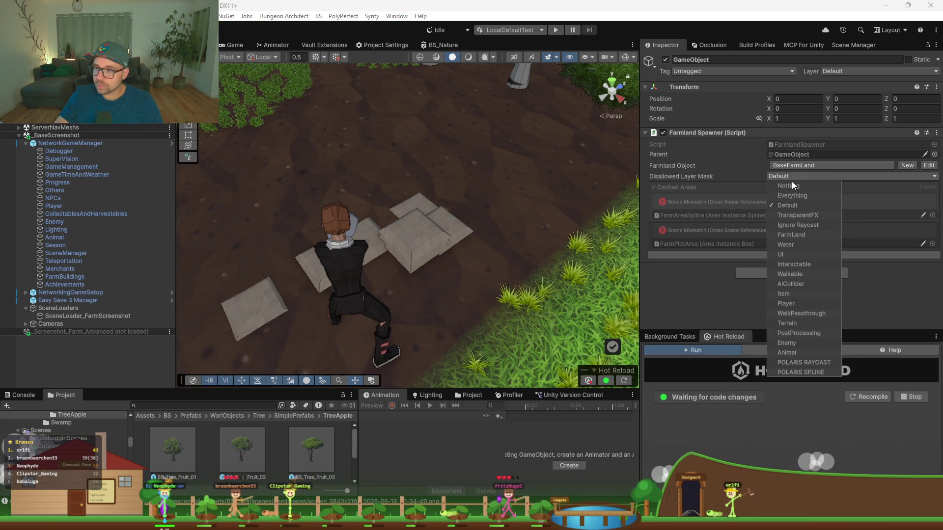
click(769, 264)
click(424, 242)
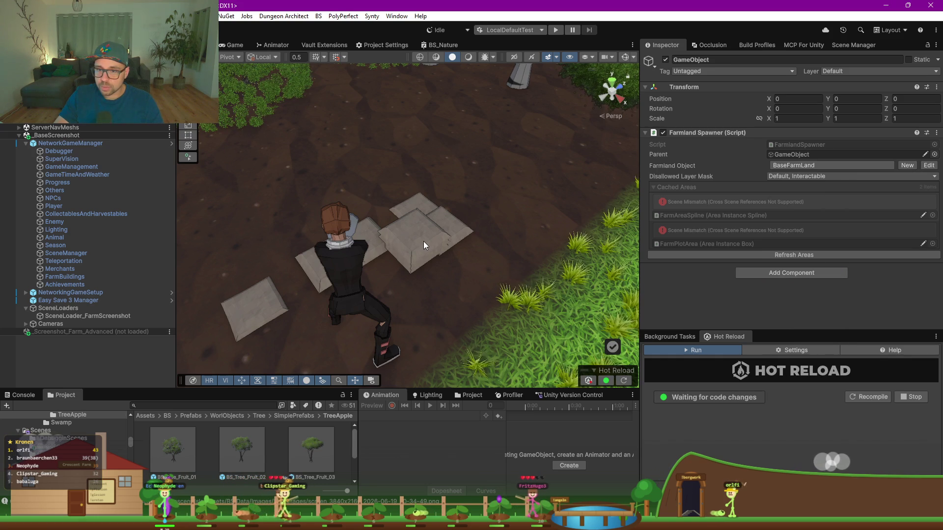
right_click(417, 243)
click(417, 242)
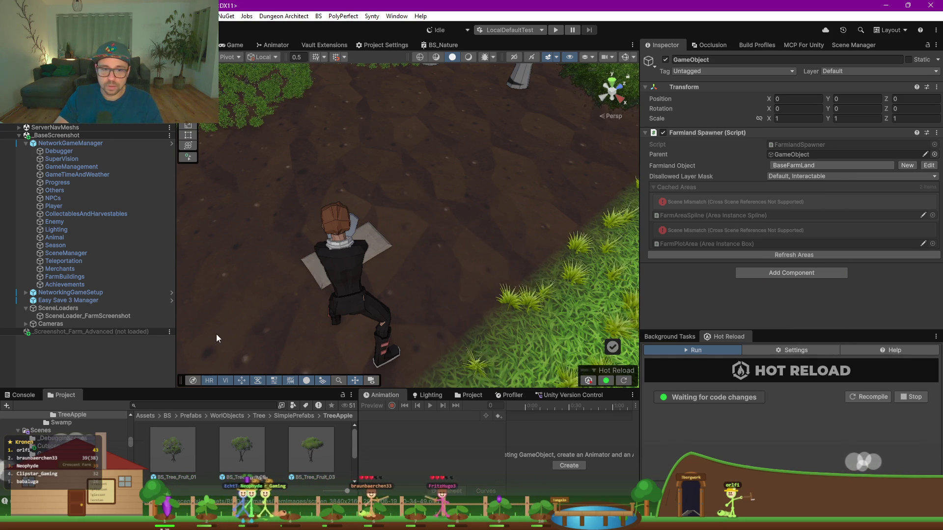
Frame the grass border and capture a new 3840×2160 screenshot
mouse_move(256, 333)
mouse_down()
mouse_move(346, 323)
mouse_move(358, 294)
mouse_up()
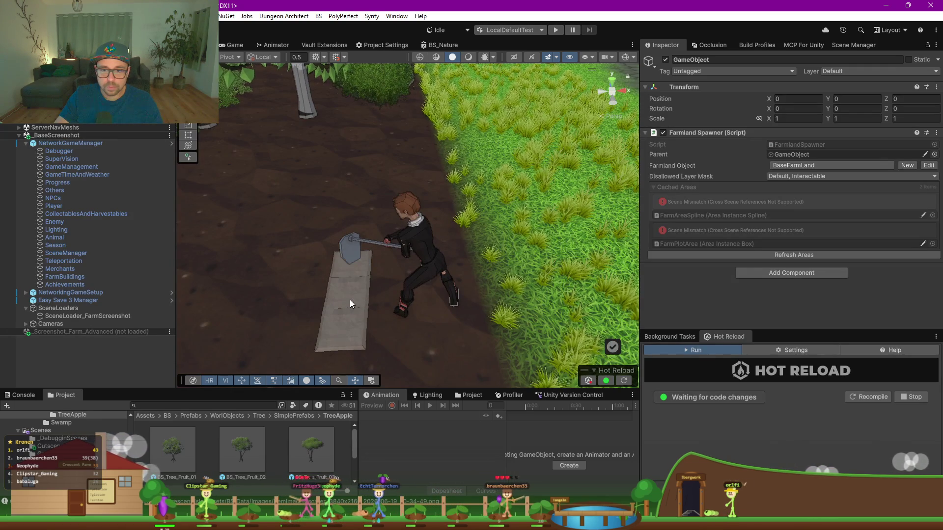
mouse_move(439, 214)
mouse_down()
mouse_move(455, 259)
mouse_move(339, 283)
mouse_up()
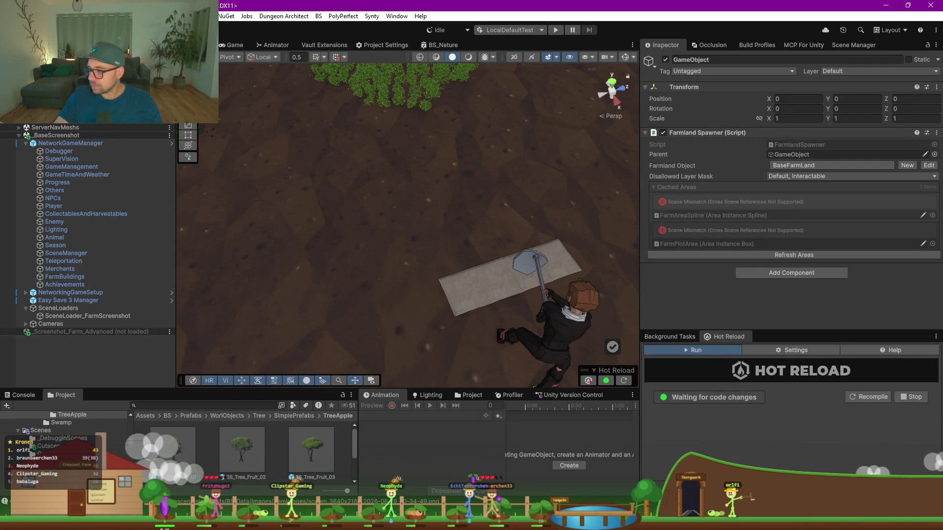
key(ctrl+shift+s)
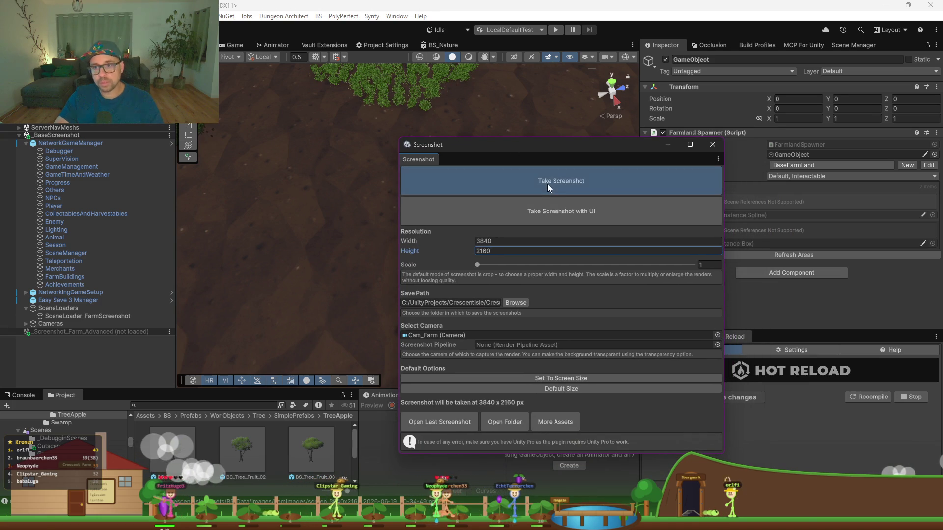
click(546, 187)
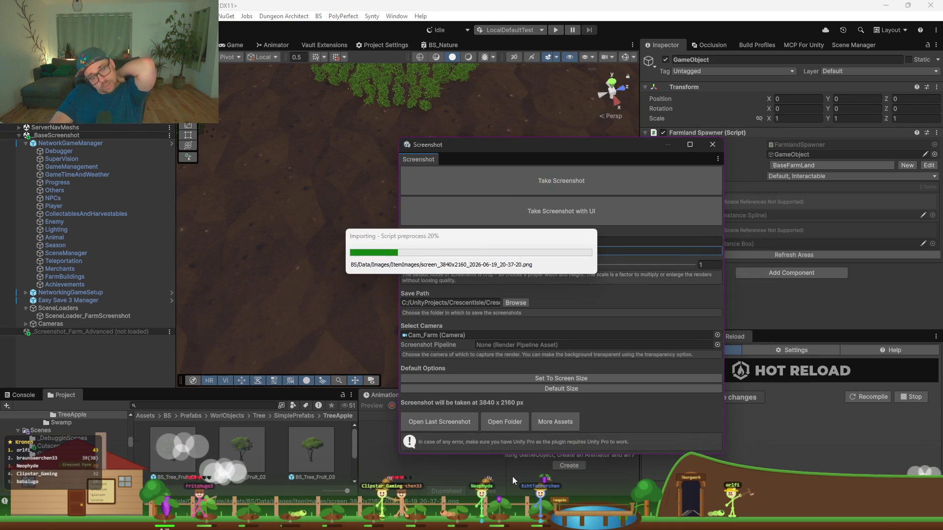
Open the newly captured 3840×2160 farmland screenshot in the image viewer
click(447, 426)
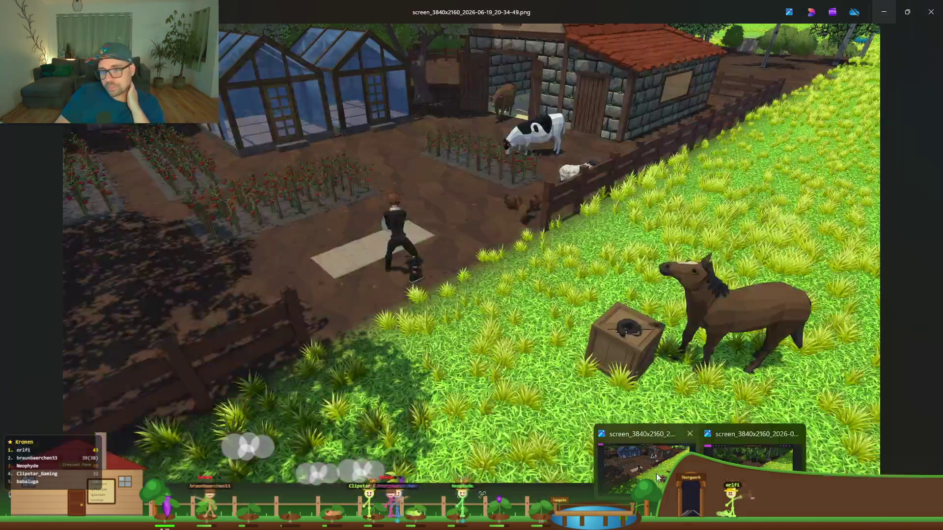
Tile the new 20-37-20 screenshot left and the older 20-34-49 right
click(796, 452)
mouse_move(501, 11)
mouse_down()
mouse_move(434, 93)
mouse_move(584, 196)
mouse_move(531, 130)
mouse_up()
mouse_move(279, 35)
mouse_down()
mouse_move(43, 118)
mouse_move(10, 141)
mouse_up()
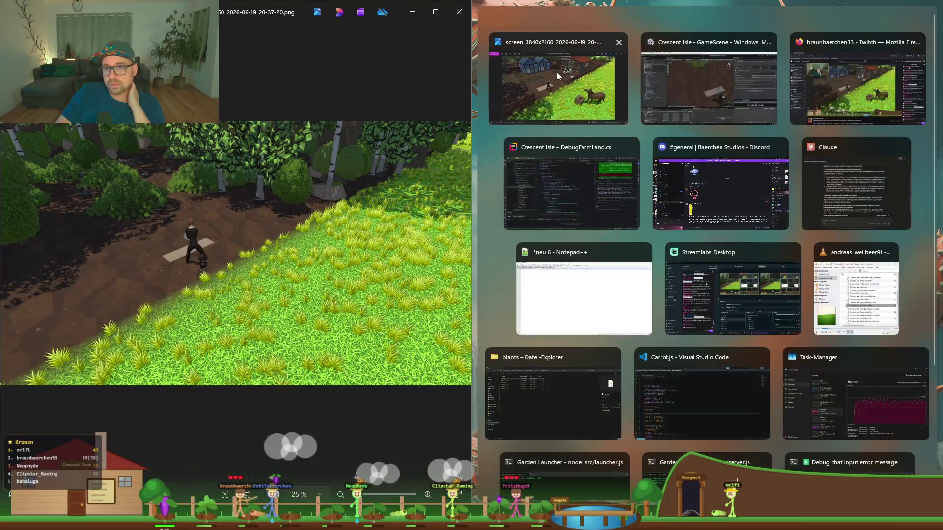
click(556, 71)
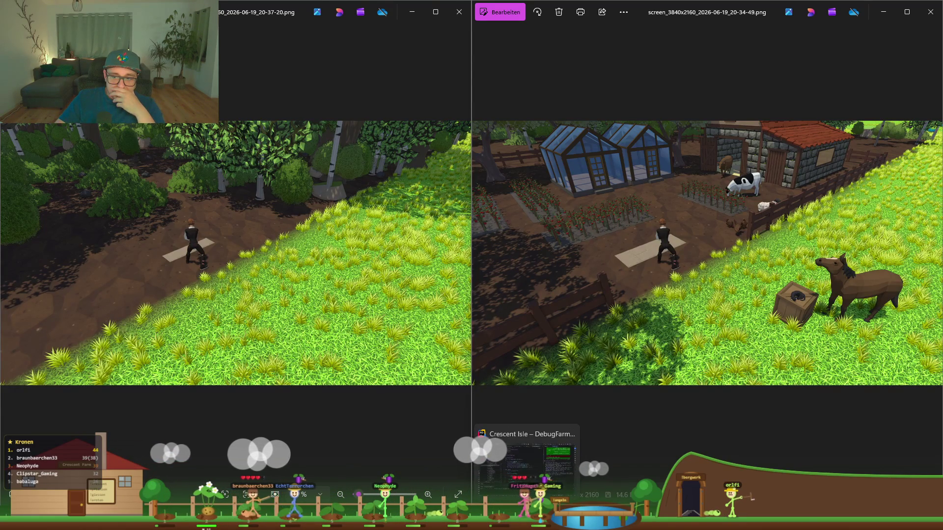
click(525, 462)
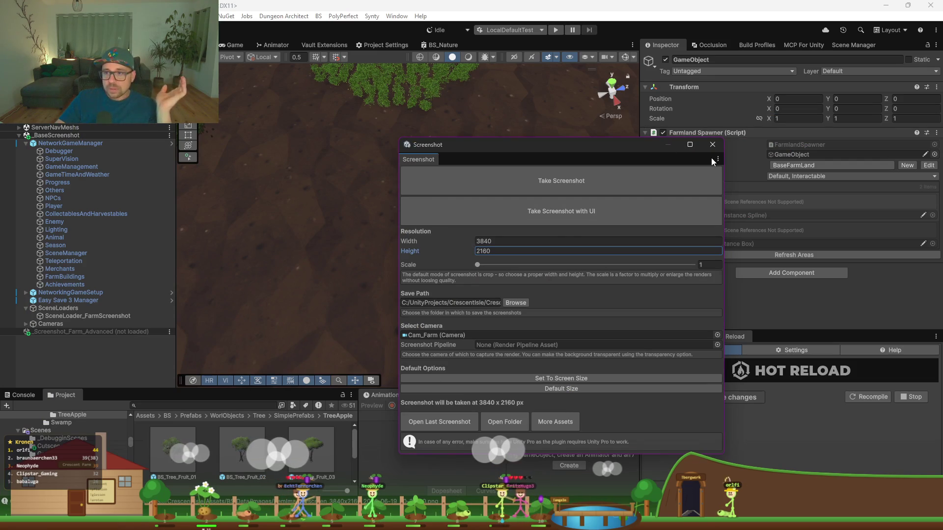
Dock the Screenshot tool in the bottom panel and rename the spawner object FarmLandSpawner
mouse_move(432, 158)
mouse_down()
mouse_move(263, 383)
mouse_move(204, 398)
mouse_up()
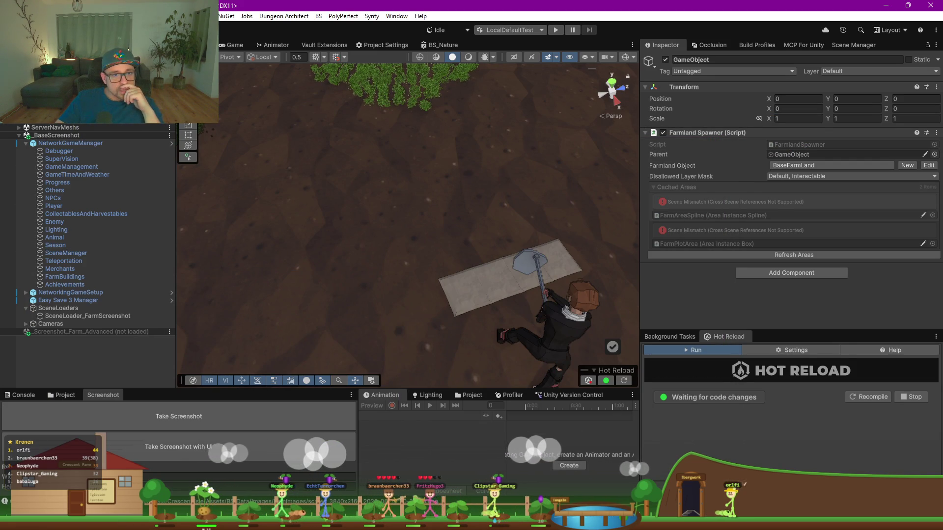
click(722, 60)
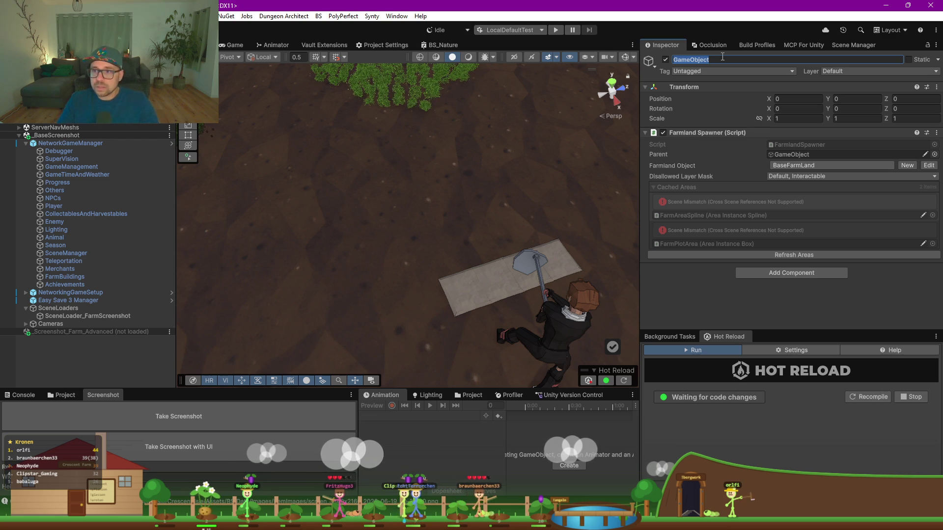
text(FarmLandSpawner)
key(Return)
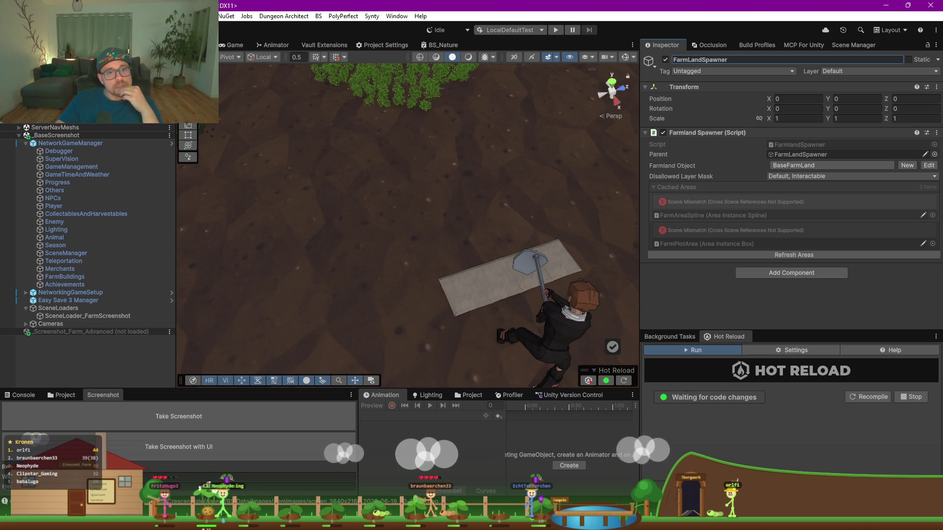
click(169, 61)
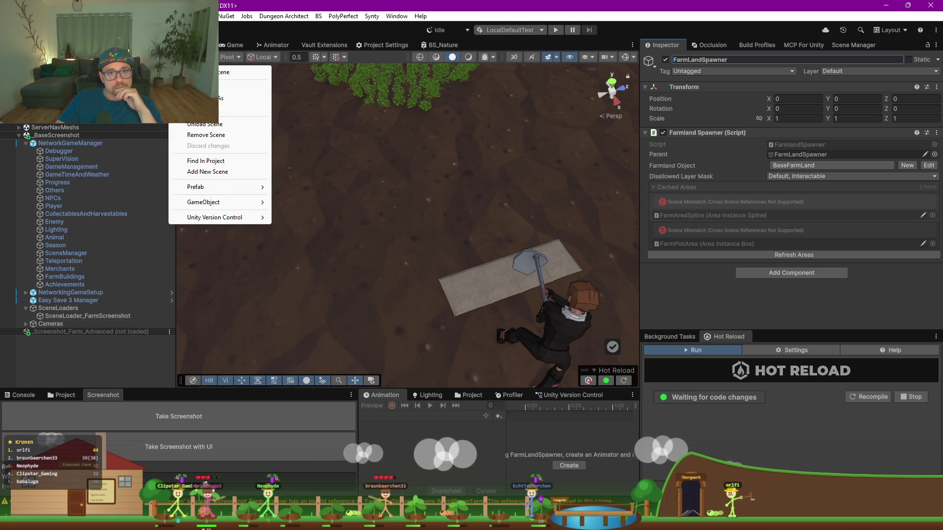
Load the unloaded Screenshot_Farm_Advanced scene from its Hierarchy options menu
mouse_move(231, 204)
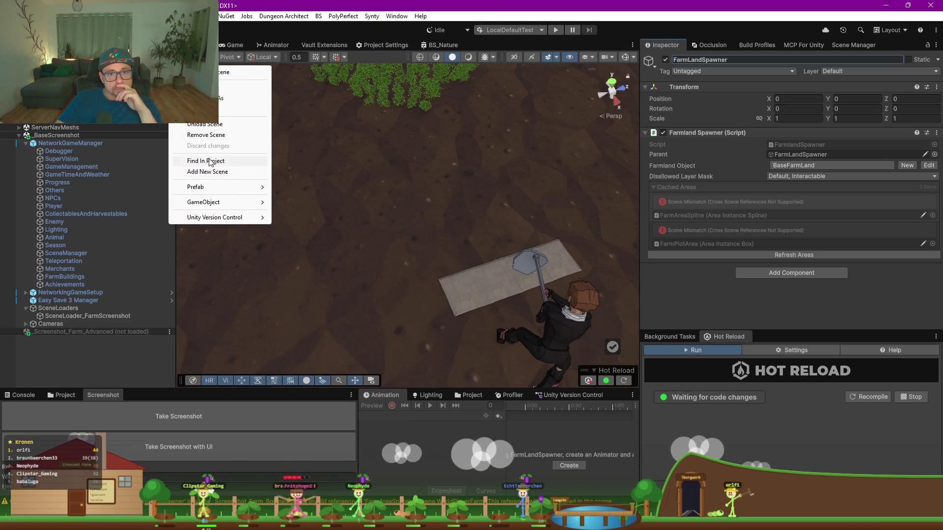
click(149, 284)
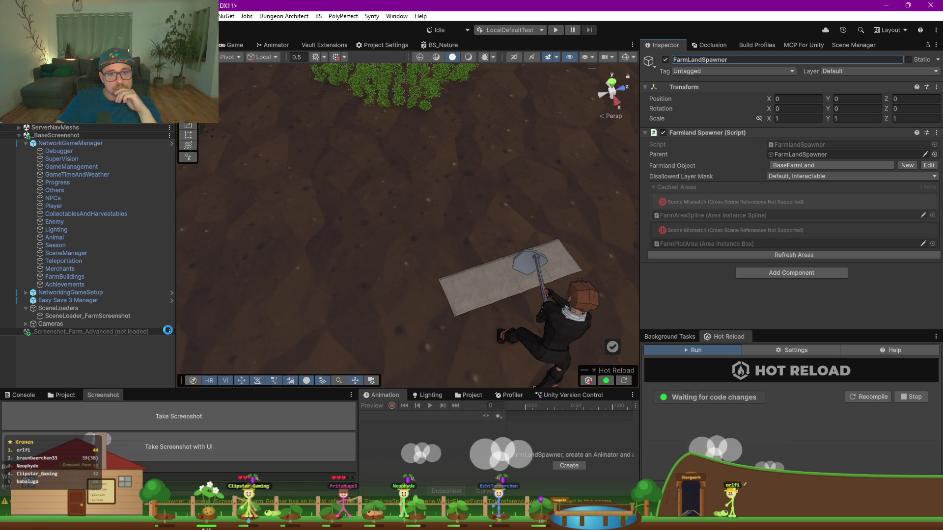
click(169, 332)
click(168, 317)
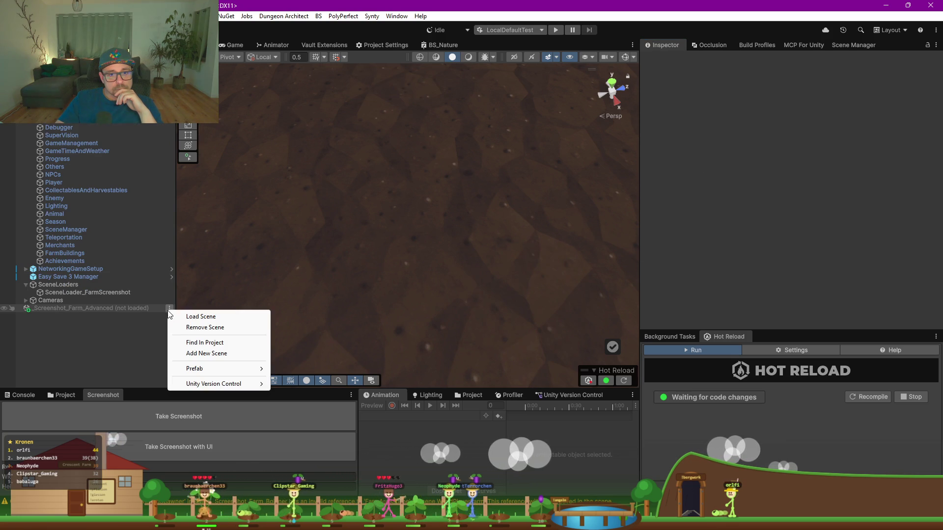
click(190, 318)
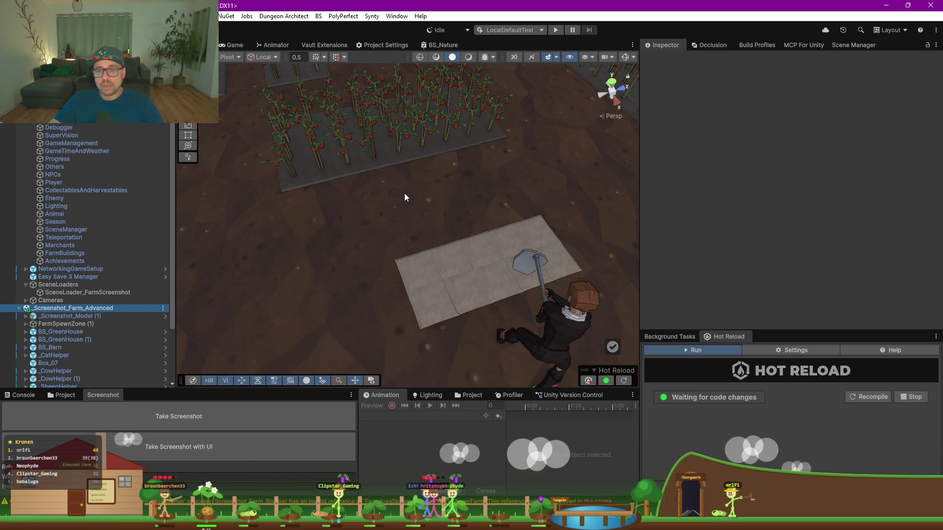
Orbit and zoom from above the greenhouses across the farm toward the forest and river
scroll(405, 193, down, 5)
mouse_move(473, 195)
mouse_down()
mouse_move(420, 188)
mouse_move(431, 199)
mouse_move(508, 192)
mouse_move(462, 203)
mouse_up()
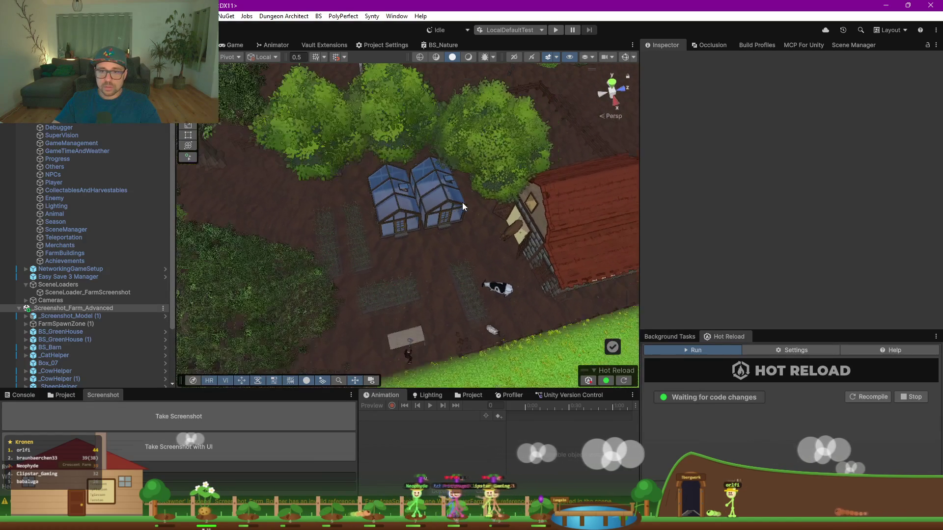
scroll(462, 202, down, 10)
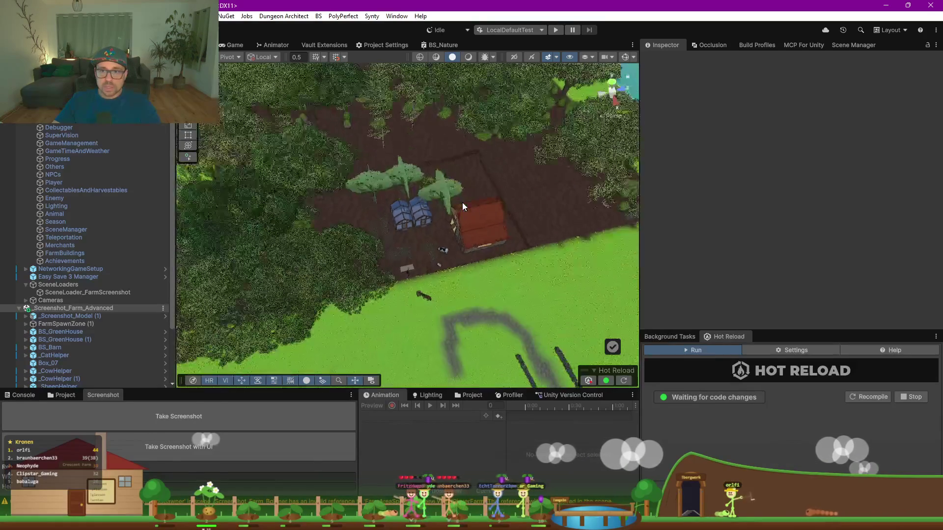
mouse_move(462, 202)
mouse_down()
mouse_move(538, 231)
mouse_move(355, 213)
mouse_up()
scroll(390, 216, up, 3)
scroll(390, 217, up, 6)
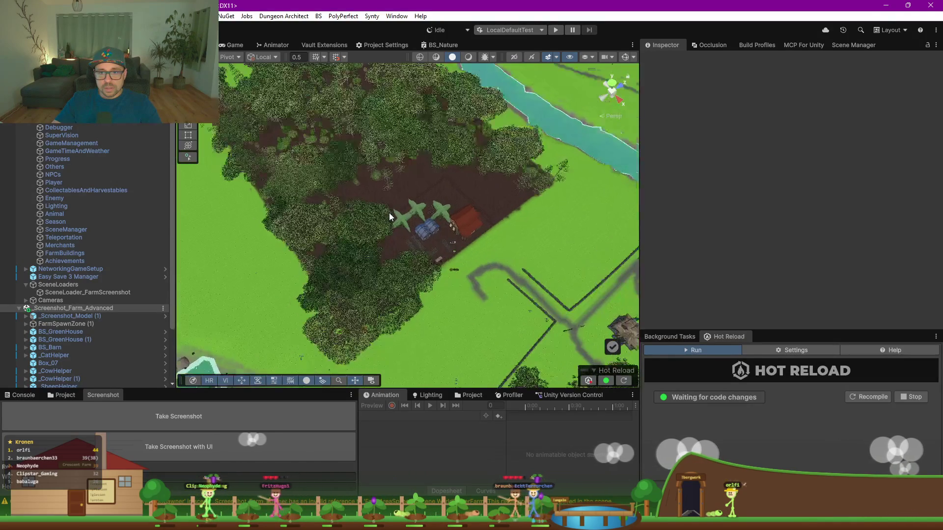
mouse_move(392, 221)
mouse_down()
mouse_move(297, 197)
mouse_move(301, 204)
mouse_up()
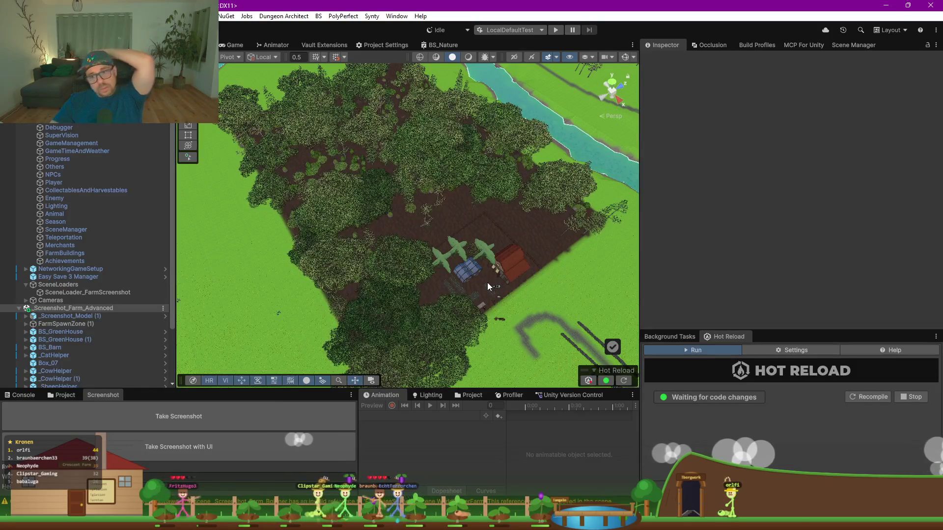
scroll(475, 292, up, 10)
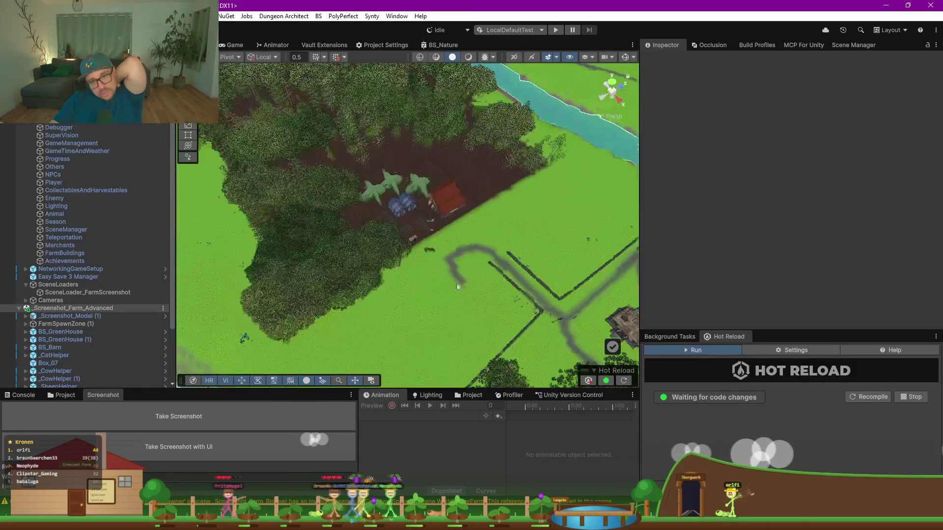
scroll(424, 248, up, 8)
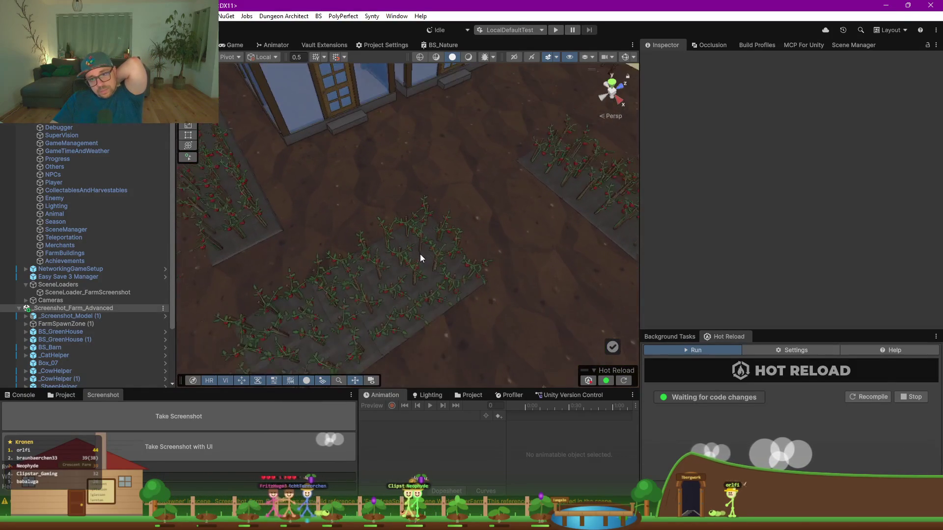
Tilt the view low over the crop plot and stone path toward the chickens
mouse_move(467, 311)
mouse_down()
mouse_move(409, 273)
mouse_move(349, 193)
mouse_move(376, 254)
mouse_up()
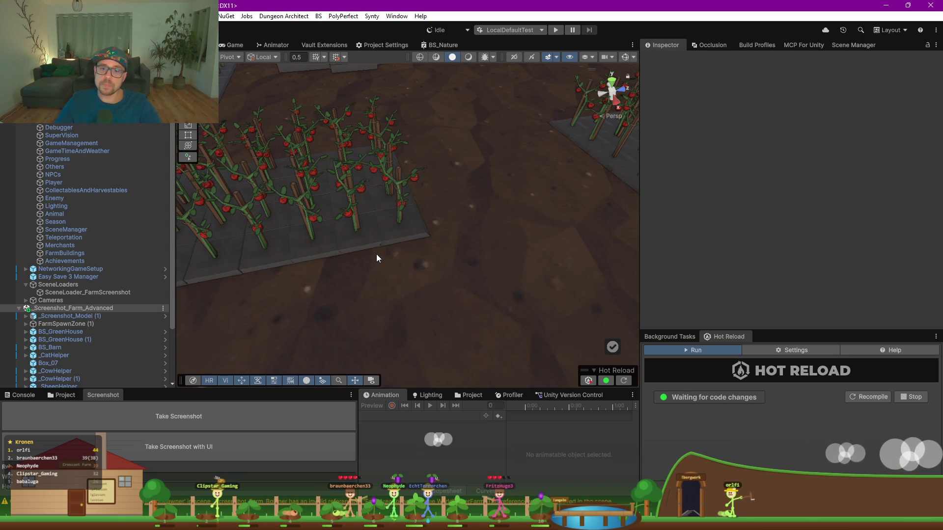
scroll(344, 160, down, 5)
mouse_move(352, 169)
mouse_down()
mouse_move(427, 243)
mouse_move(333, 275)
mouse_move(267, 251)
mouse_move(251, 218)
mouse_up()
scroll(251, 218, up, 5)
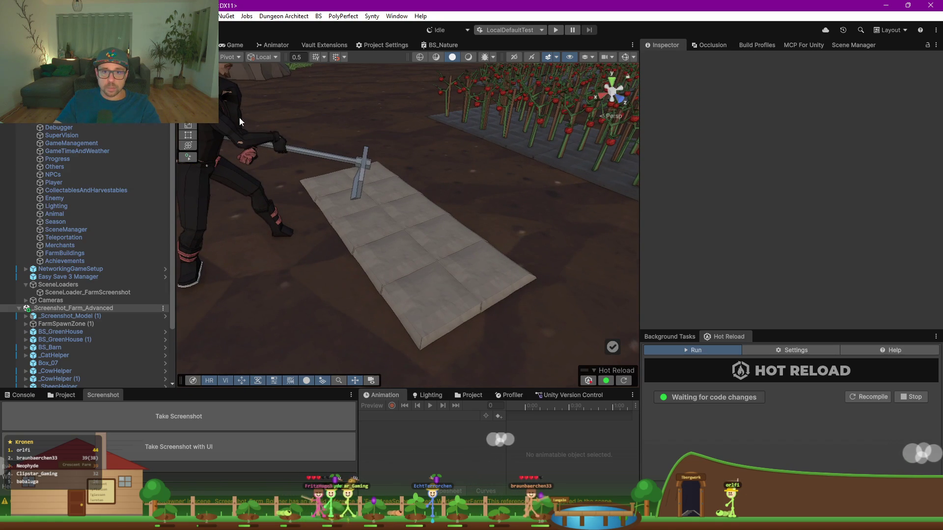
mouse_move(375, 223)
mouse_down()
mouse_move(345, 291)
mouse_move(570, 307)
mouse_up()
scroll(344, 286, down, 5)
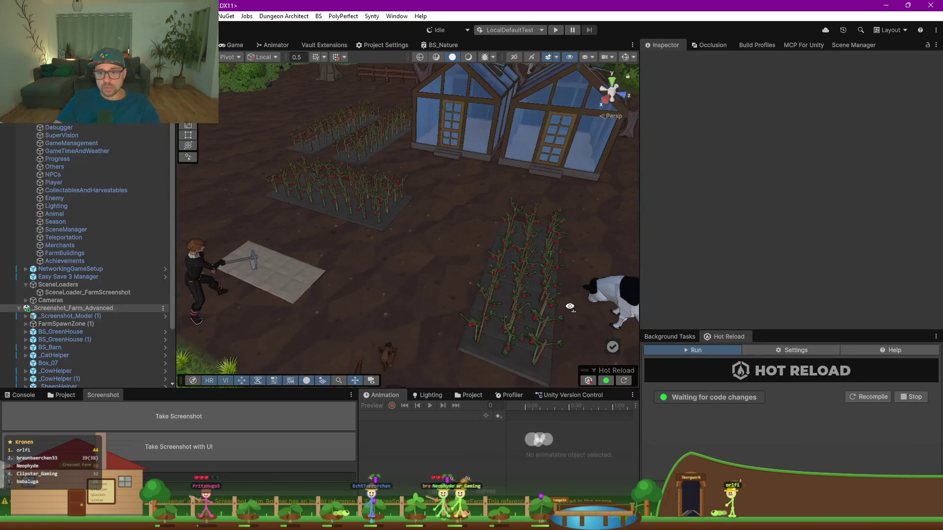
drag(398, 346, 374, 328)
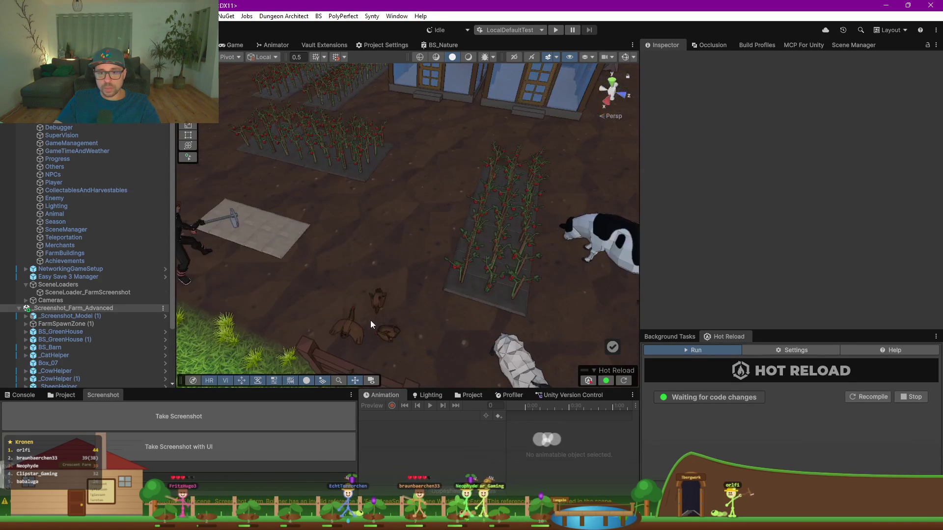
click(281, 248)
click(77, 376)
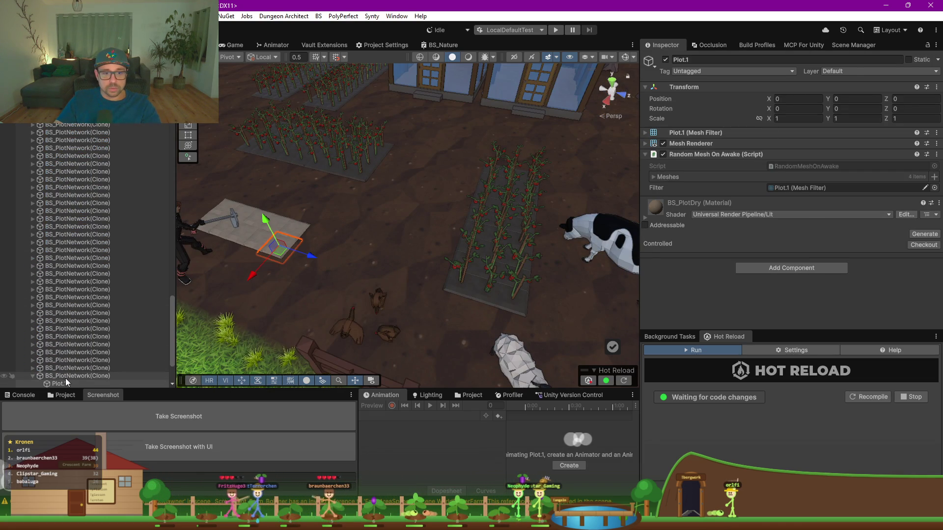
click(758, 119)
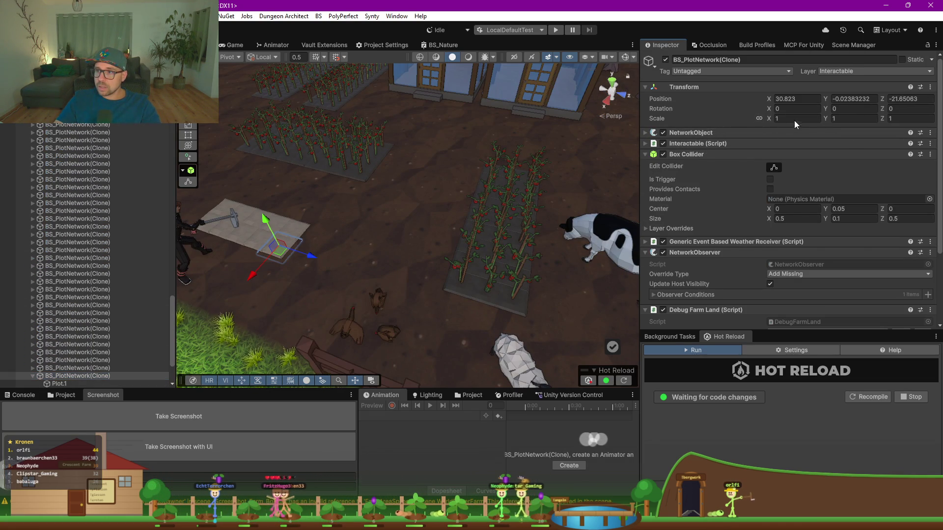
text(2)
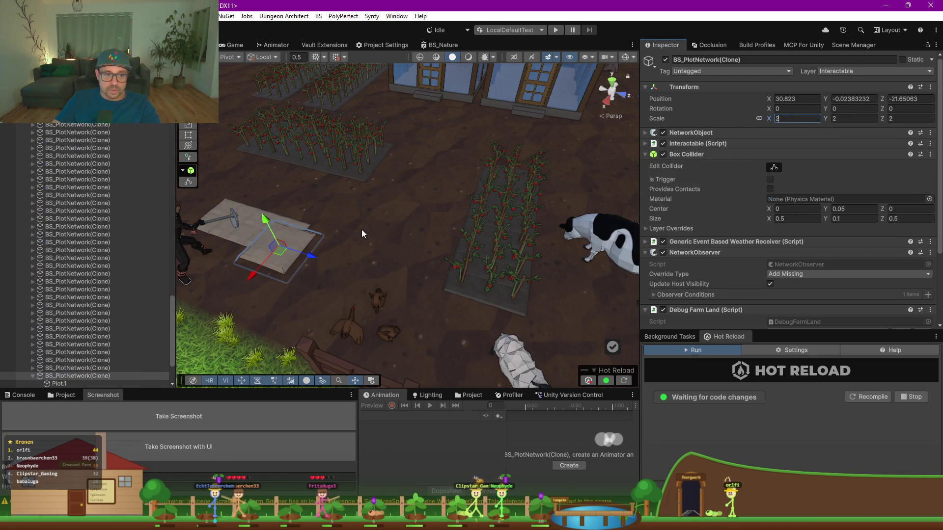
drag(288, 259, 320, 257)
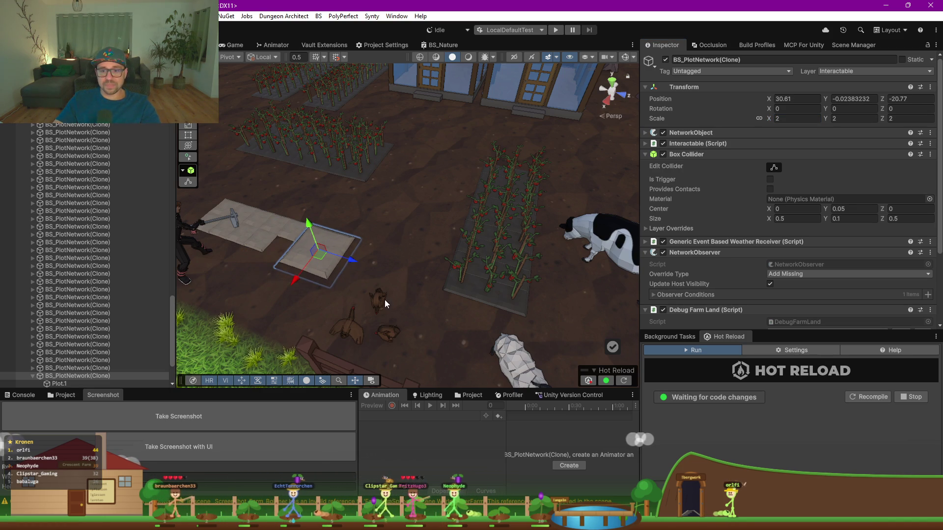
mouse_move(304, 288)
mouse_down()
mouse_move(377, 292)
mouse_move(389, 224)
mouse_move(350, 244)
mouse_up()
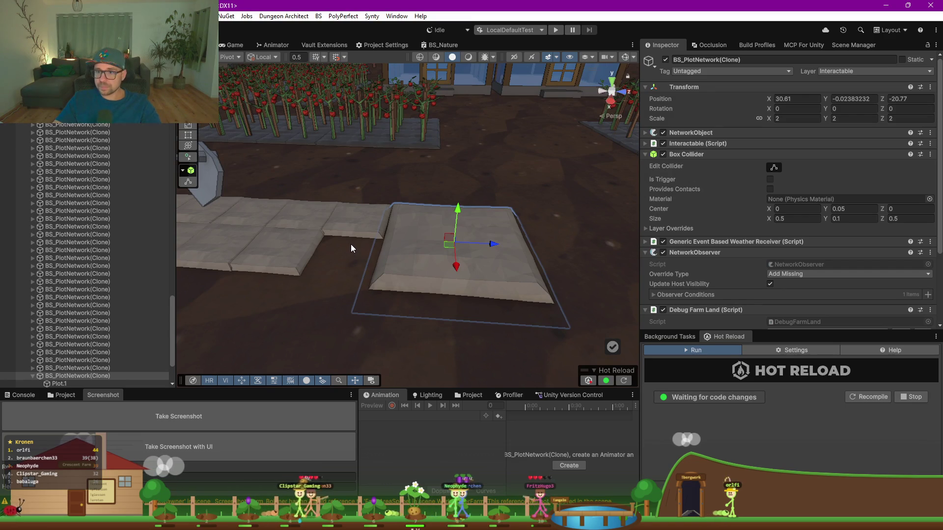
key(ctrl+z)
key(ctrl+z)
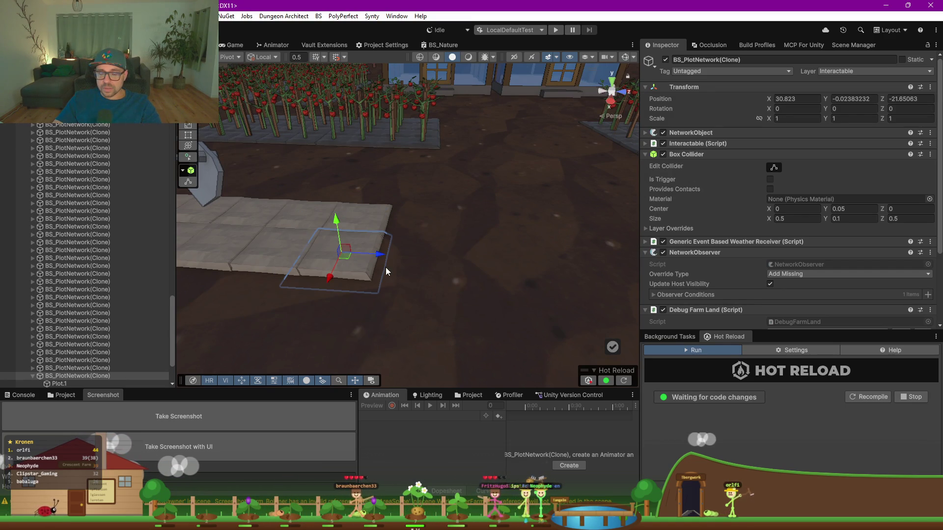
scroll(383, 265, down, 5)
scroll(378, 261, up, 5)
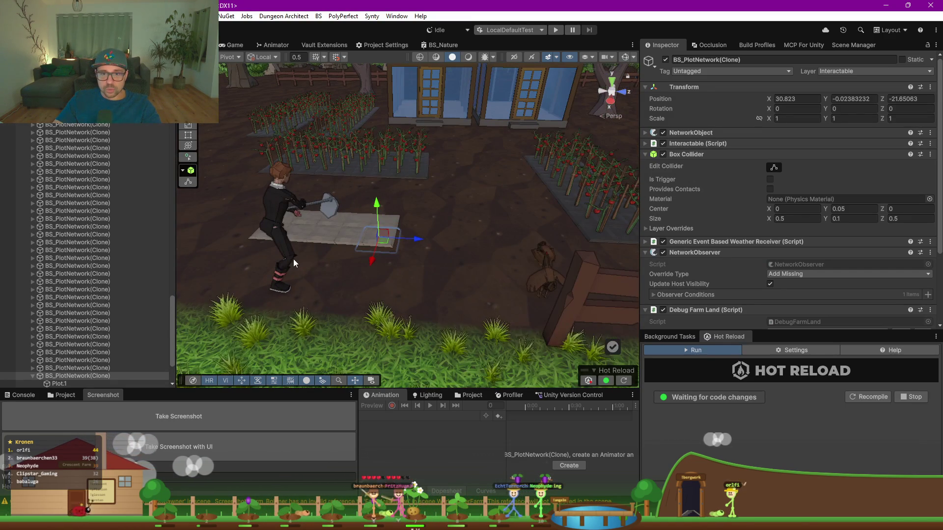
mouse_move(325, 294)
mouse_down()
mouse_move(368, 307)
mouse_move(373, 335)
mouse_up()
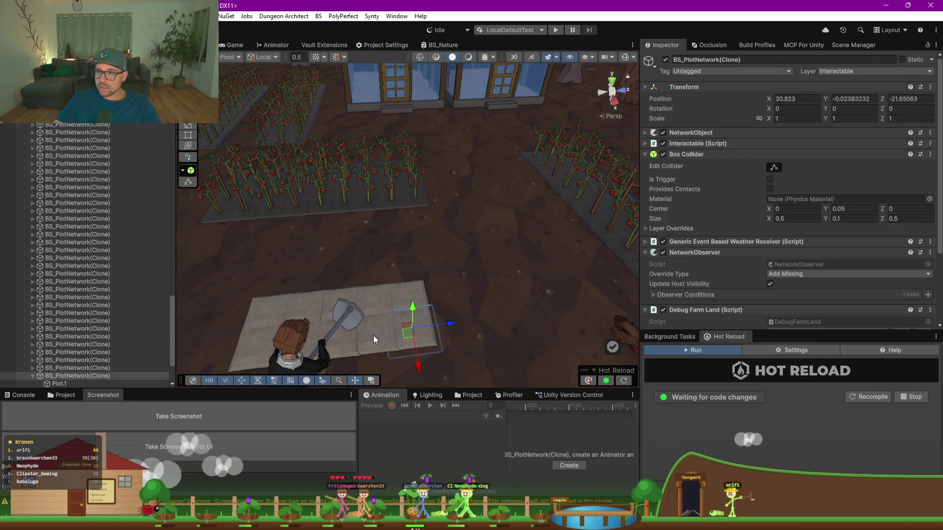
click(384, 338)
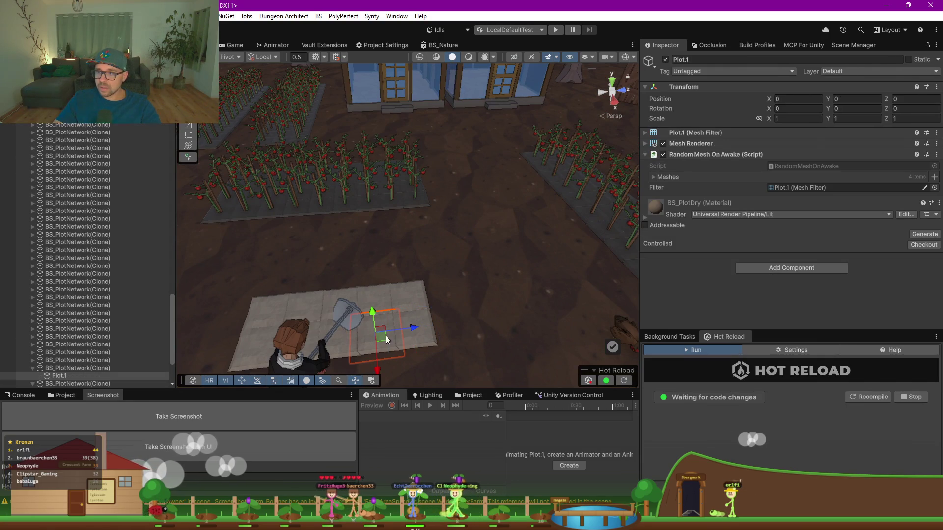
click(99, 368)
click(32, 368)
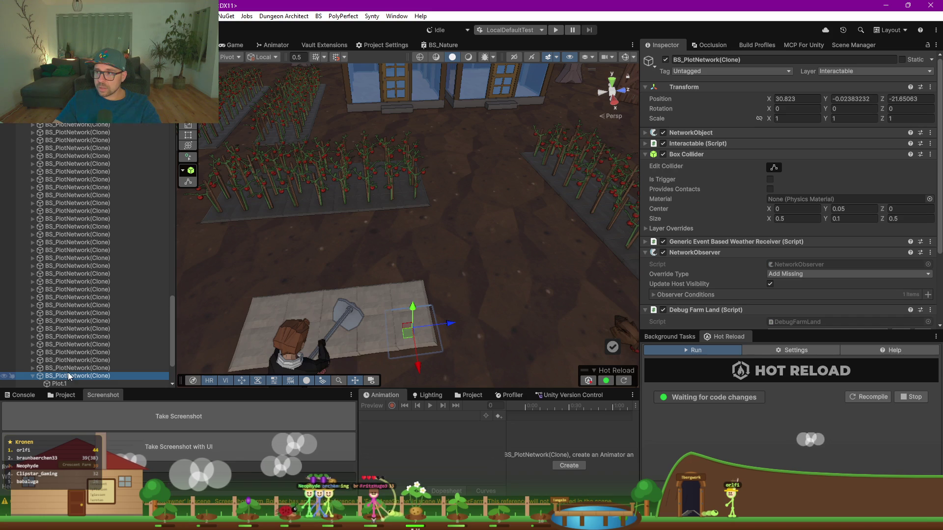
click(106, 368)
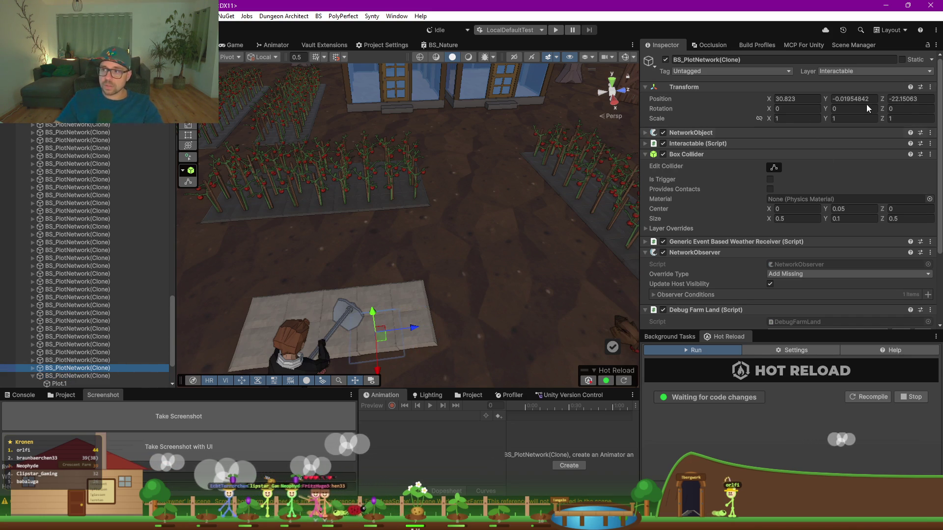
mouse_move(305, 323)
mouse_down()
mouse_move(391, 323)
mouse_move(396, 314)
mouse_move(368, 315)
mouse_move(334, 284)
mouse_up()
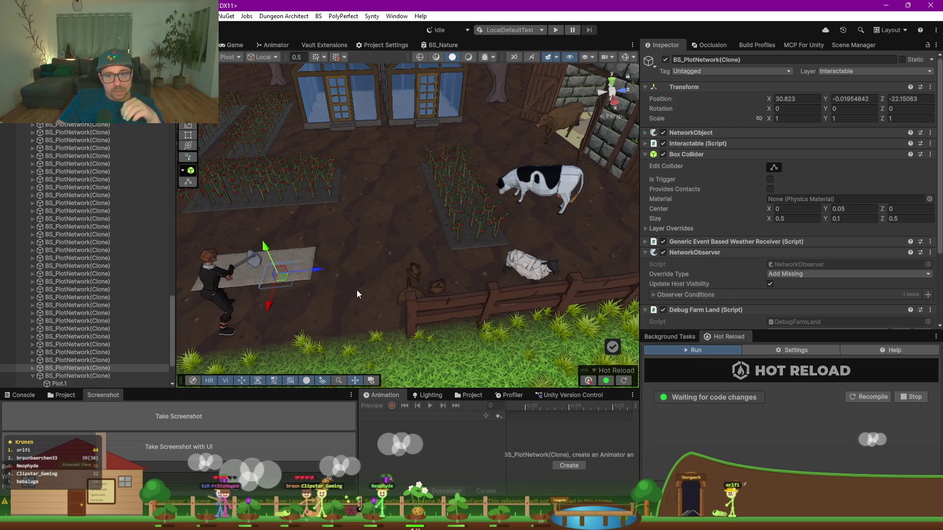
scroll(305, 270, down, 3)
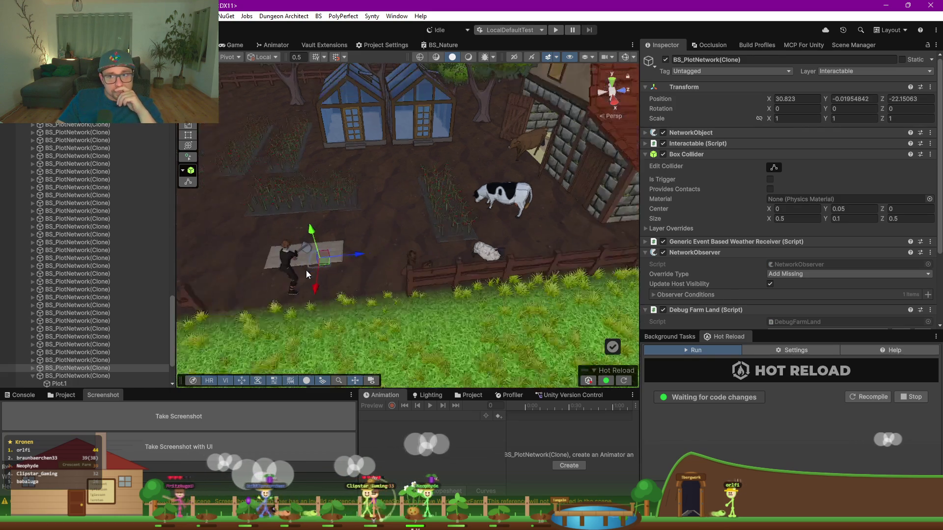
scroll(302, 275, down, 10)
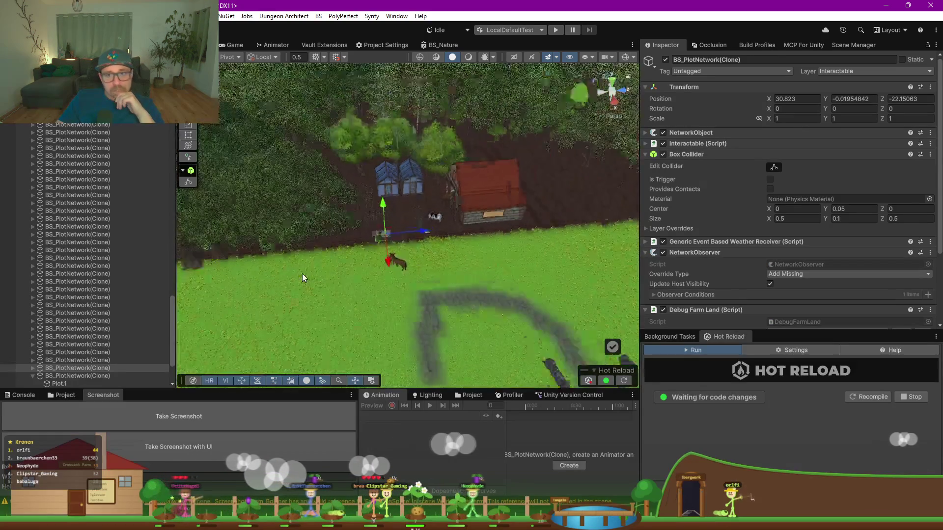
drag(303, 273, 446, 154)
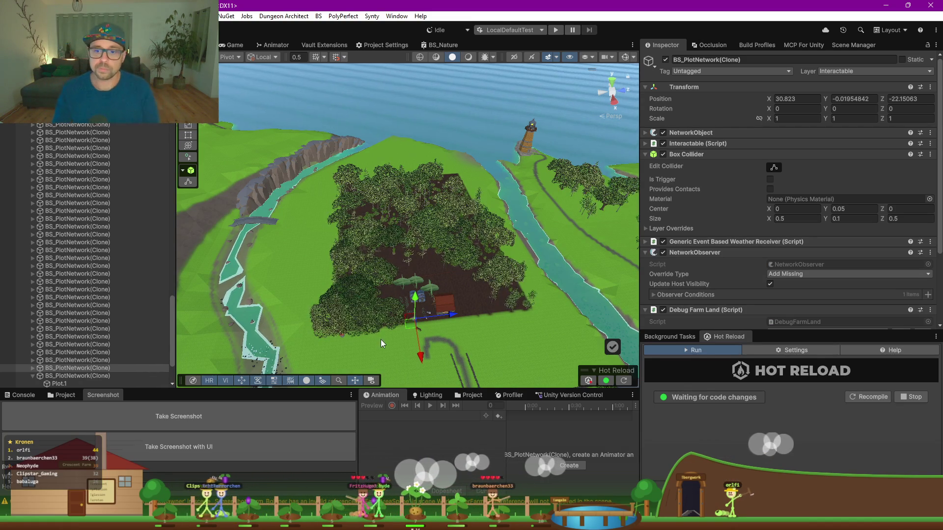
scroll(430, 317, up, 10)
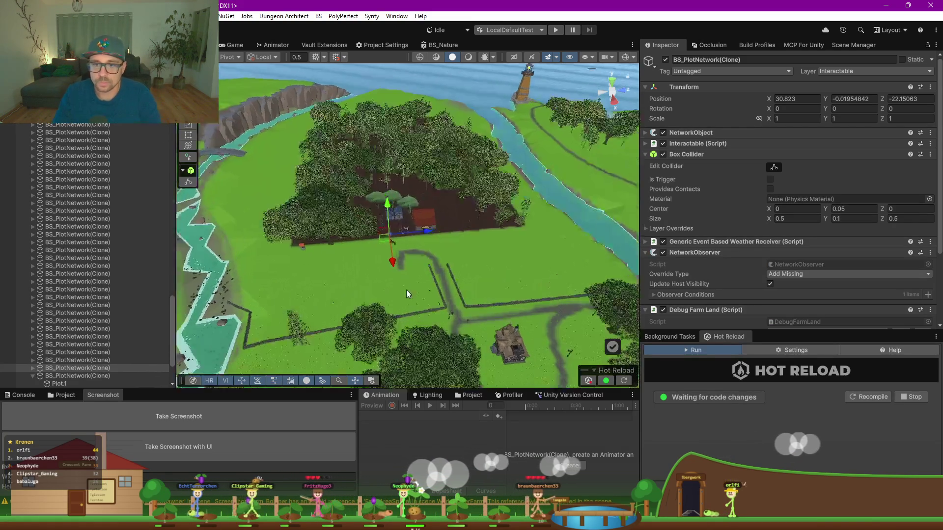
mouse_move(385, 257)
mouse_down()
mouse_move(494, 281)
mouse_move(506, 249)
mouse_move(547, 248)
mouse_move(476, 276)
mouse_up()
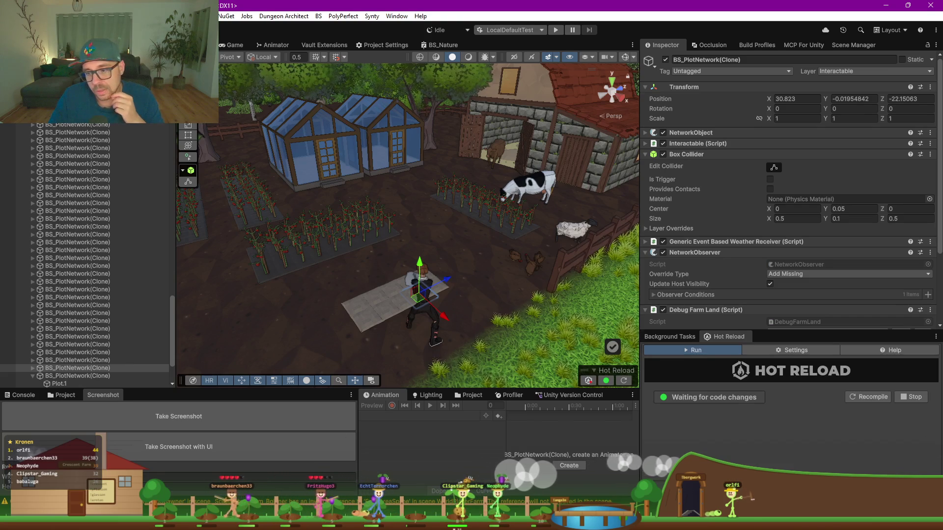
mouse_move(702, 522)
click(724, 457)
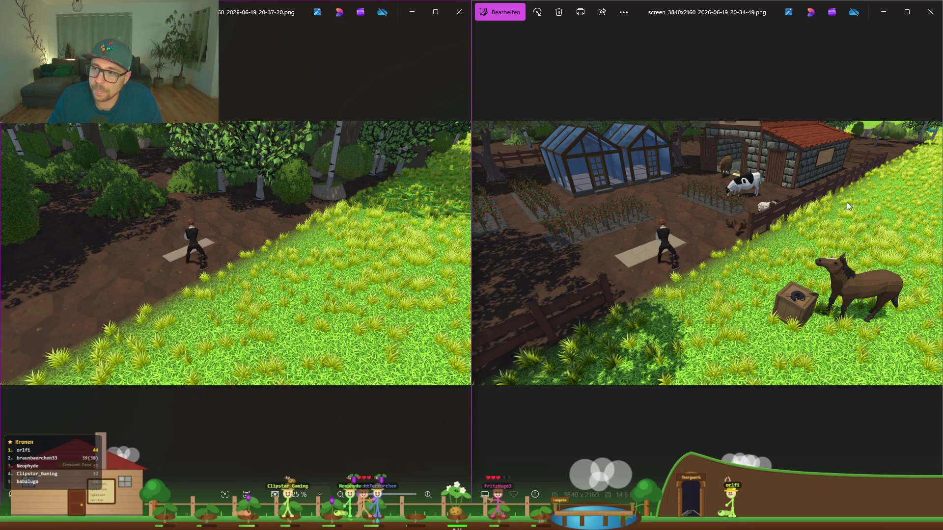
click(411, 11)
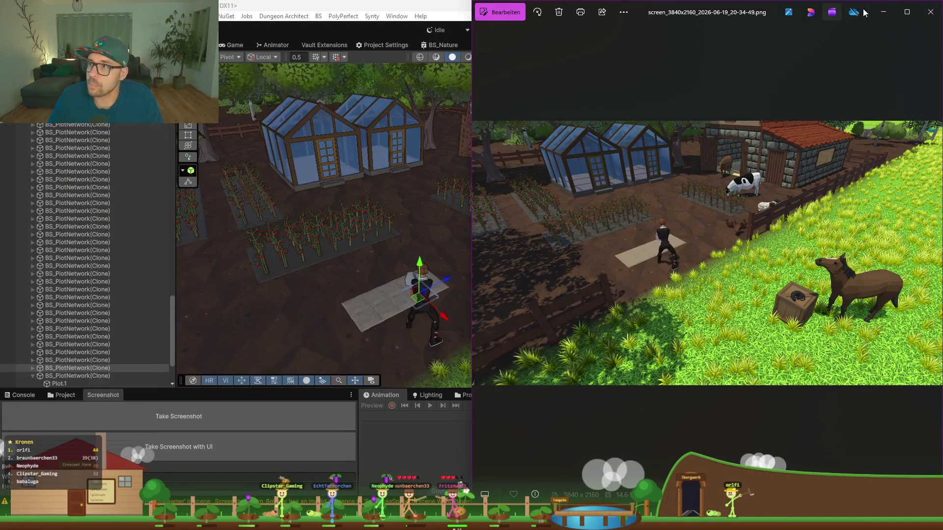
click(883, 12)
scroll(365, 340, down, 5)
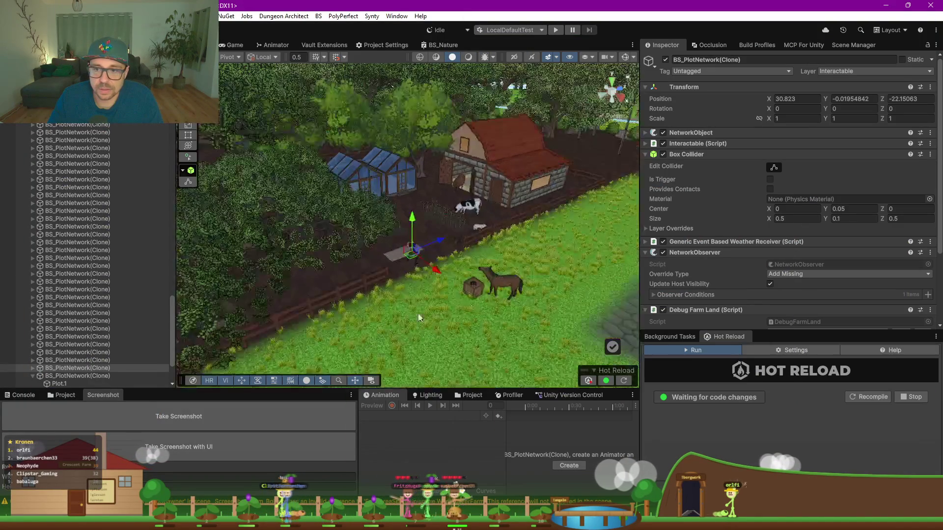
Switch the bottom dock to the Project tab and make the panel taller
click(38, 394)
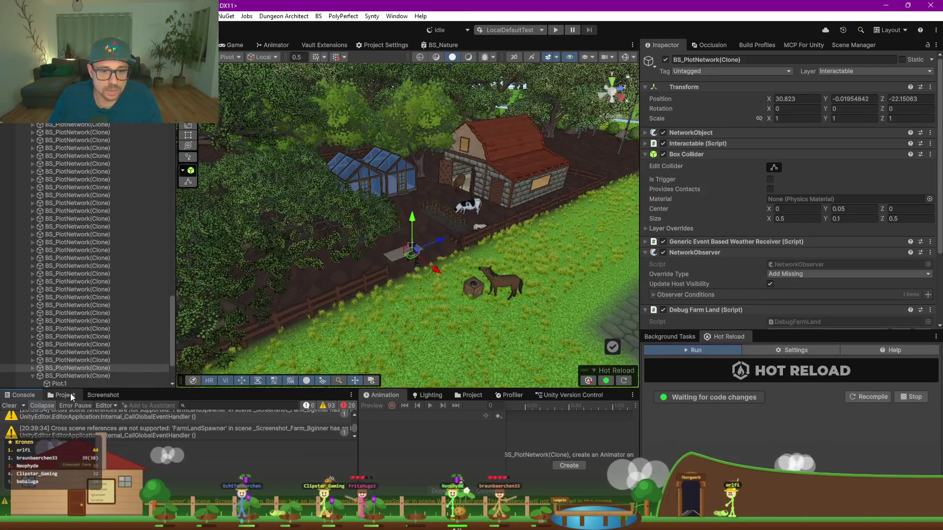
click(69, 394)
drag(199, 389, 162, 334)
Search the project assets, clear the search, and enlarge the asset browser further
click(161, 349)
text(craft)
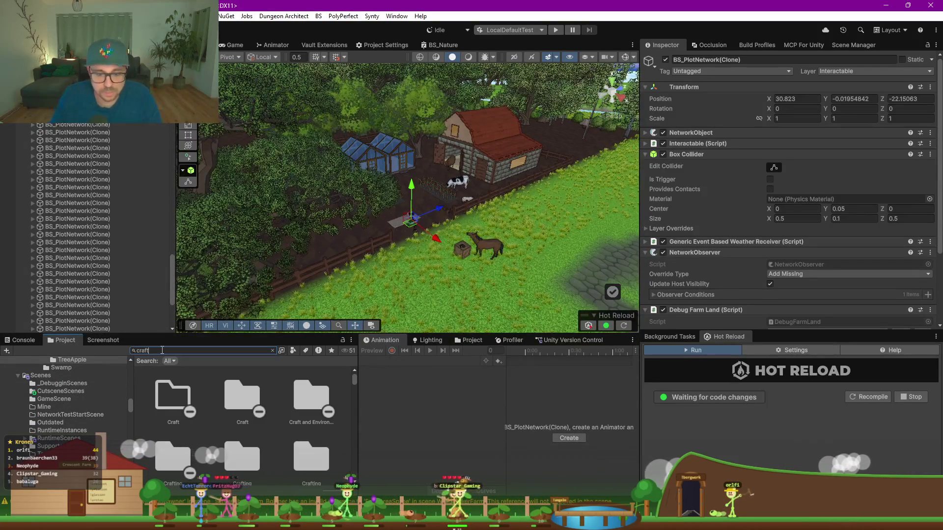
text( table)
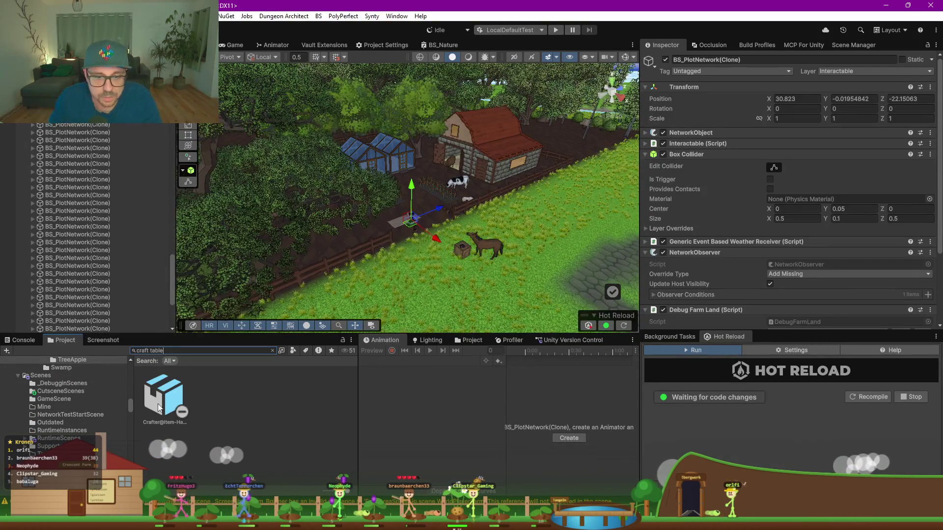
drag(208, 354, 131, 352)
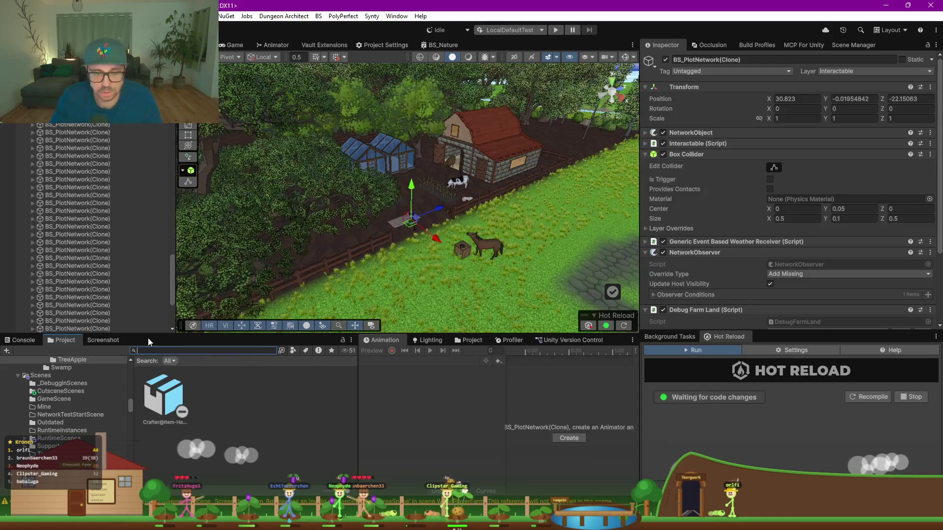
key(BackSpace)
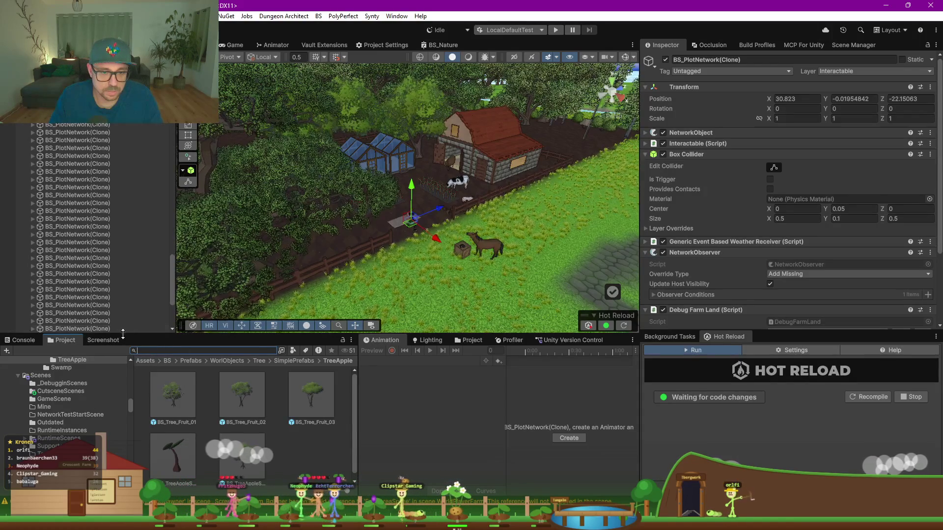
drag(117, 333, 160, 284)
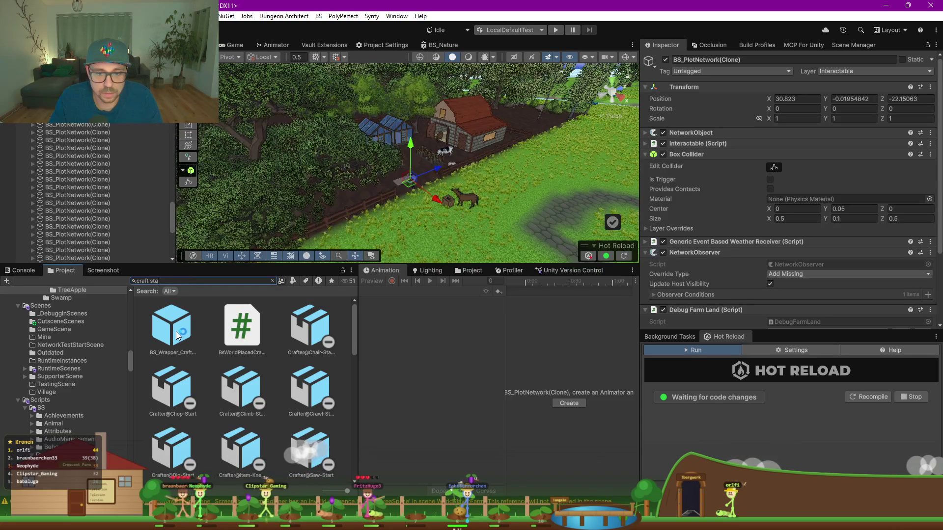
Filter the search to Prefabs, clear it, and open BS_Wrapper_CraftStation in Prefab Mode
click(294, 282)
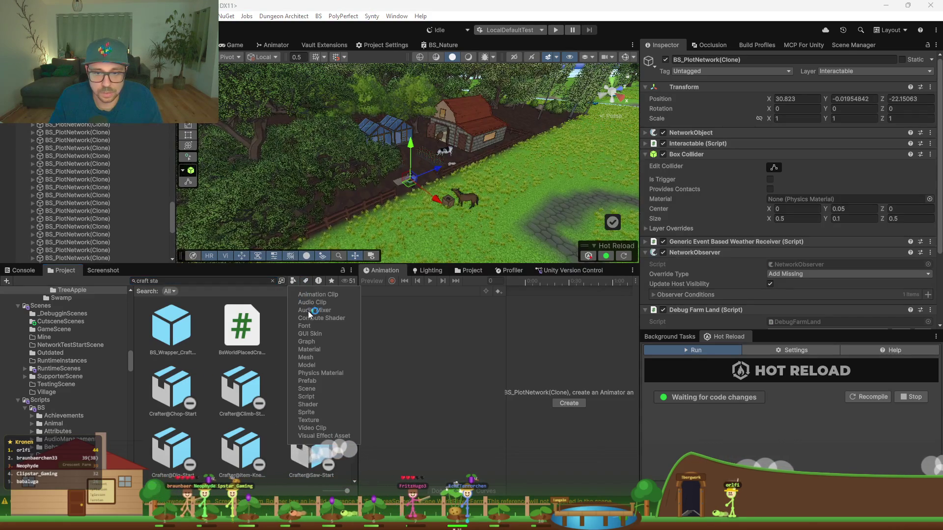
click(319, 381)
click(171, 337)
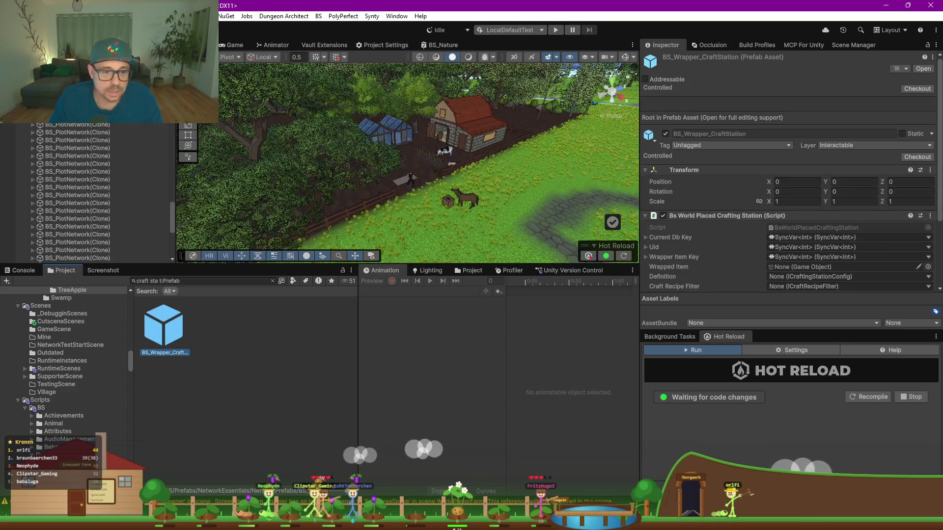
click(273, 281)
double_click(316, 398)
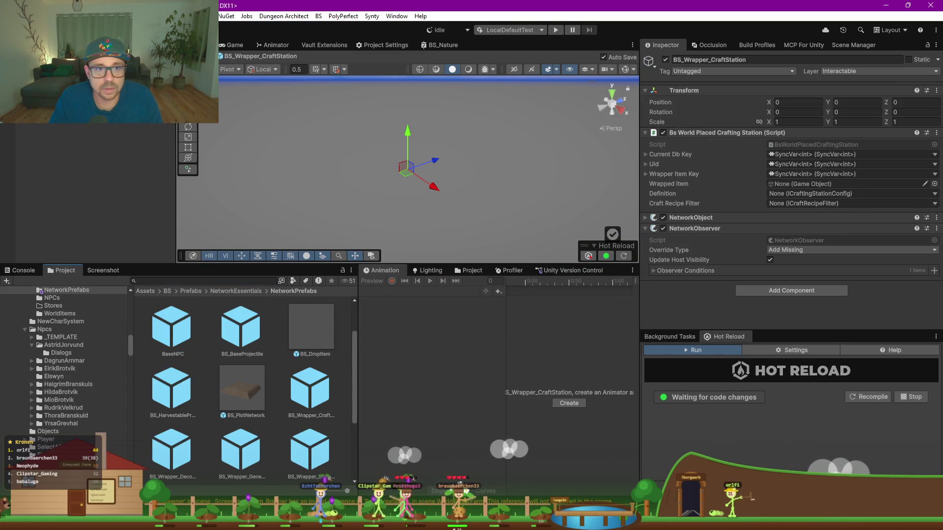
click(291, 375)
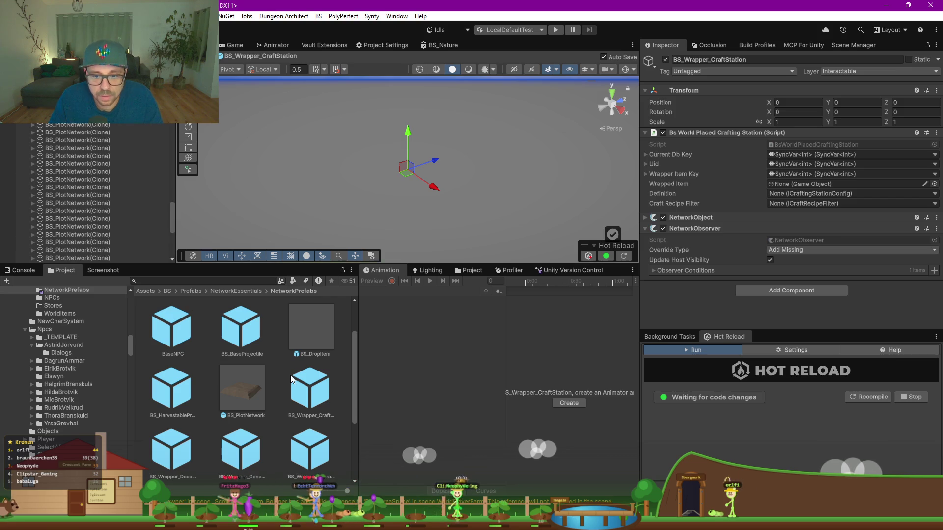
scroll(281, 378, down, 3)
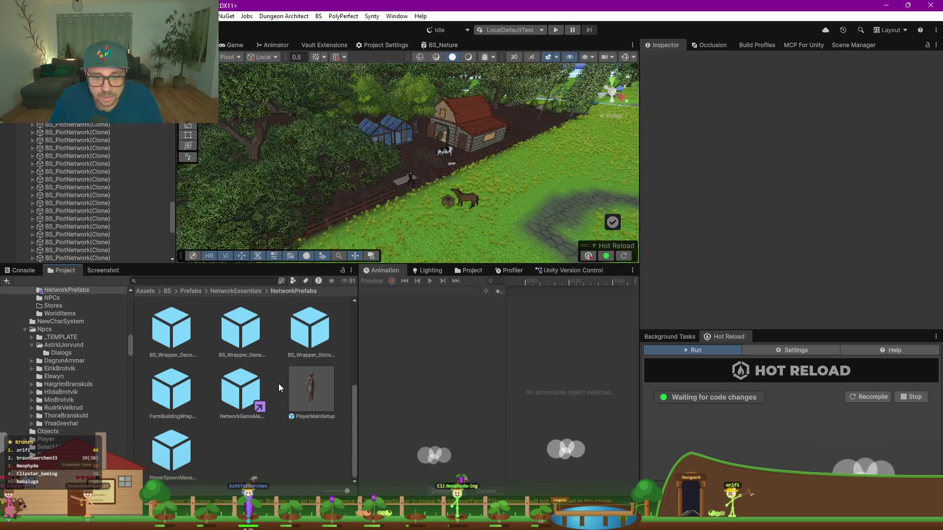
Go from NetworkEssentials into WorldItems, inspect SpawnedObjectWrapper, and return
scroll(261, 373, up, 5)
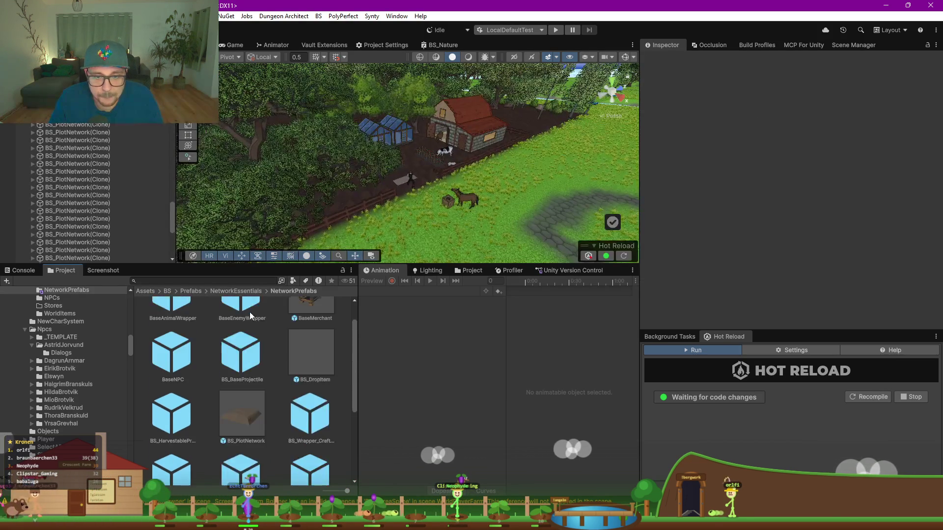
click(234, 292)
scroll(249, 387, down, 2)
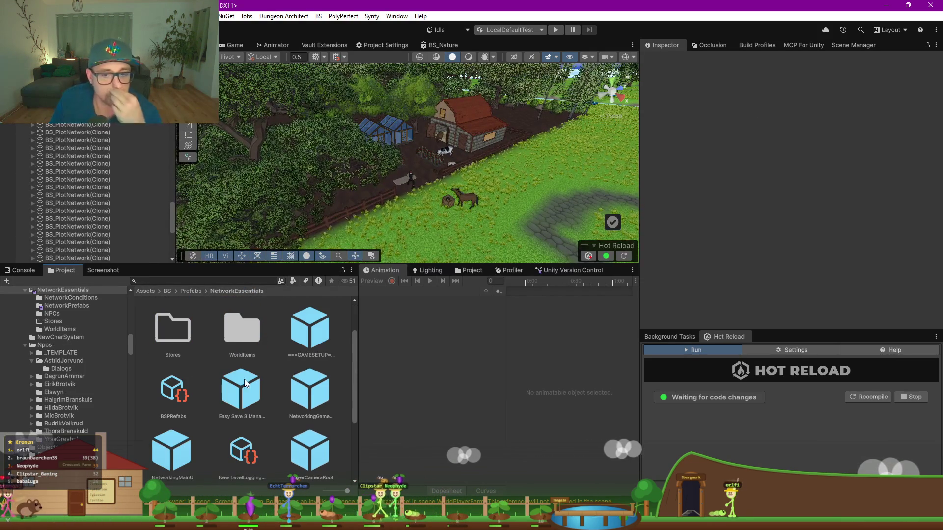
double_click(246, 322)
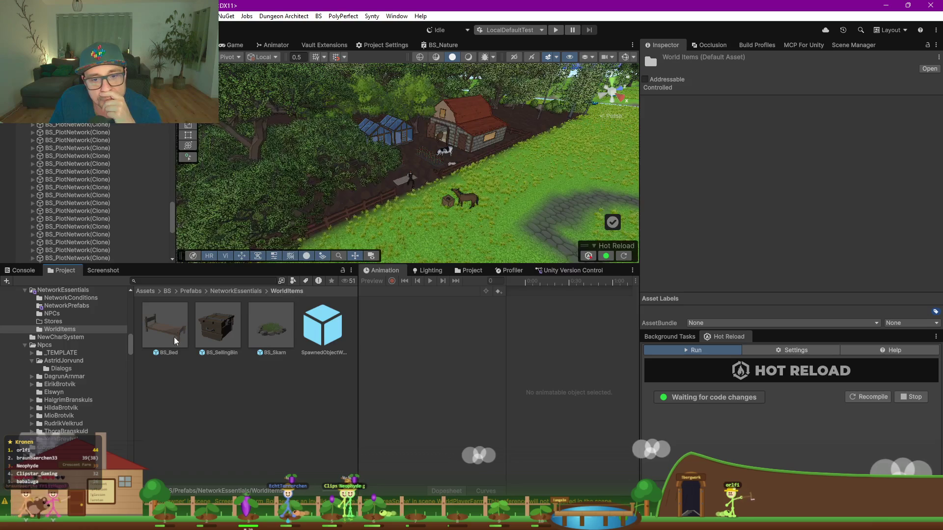
click(322, 326)
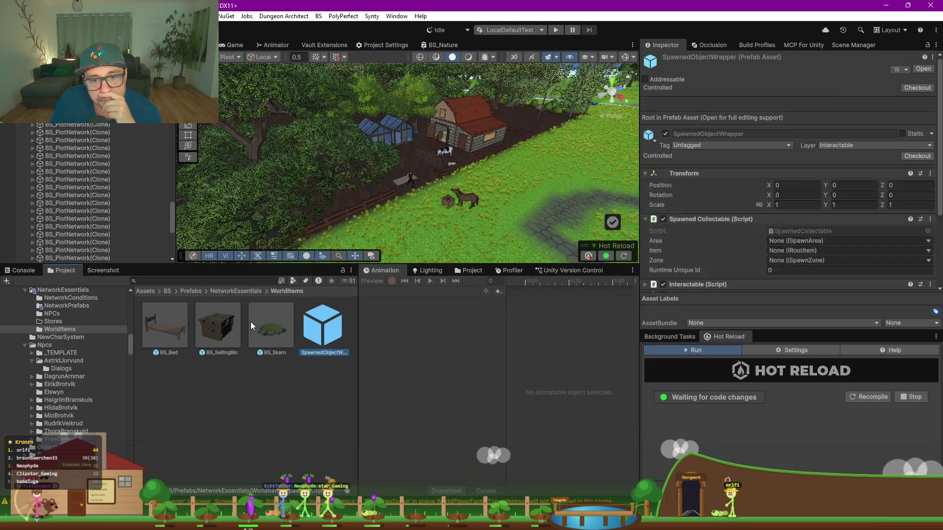
click(250, 291)
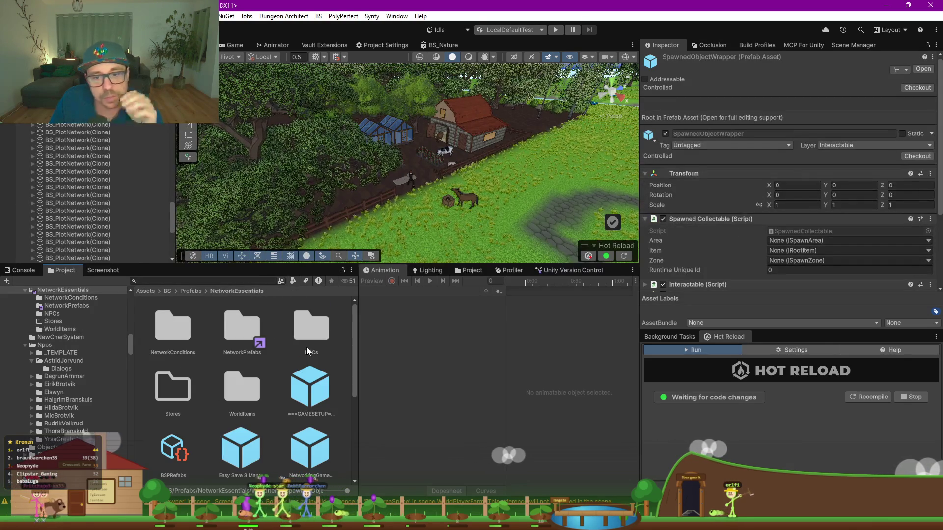
scroll(270, 351, down, 5)
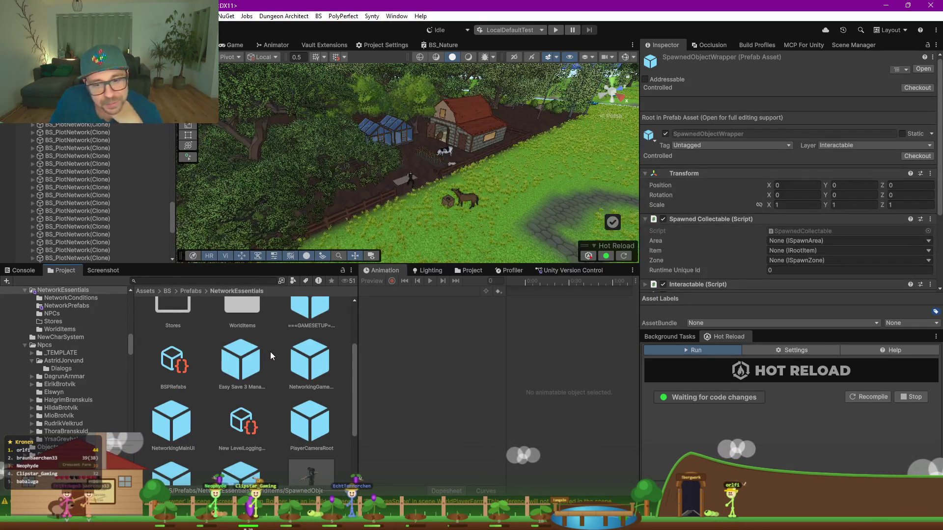
scroll(269, 353, up, 5)
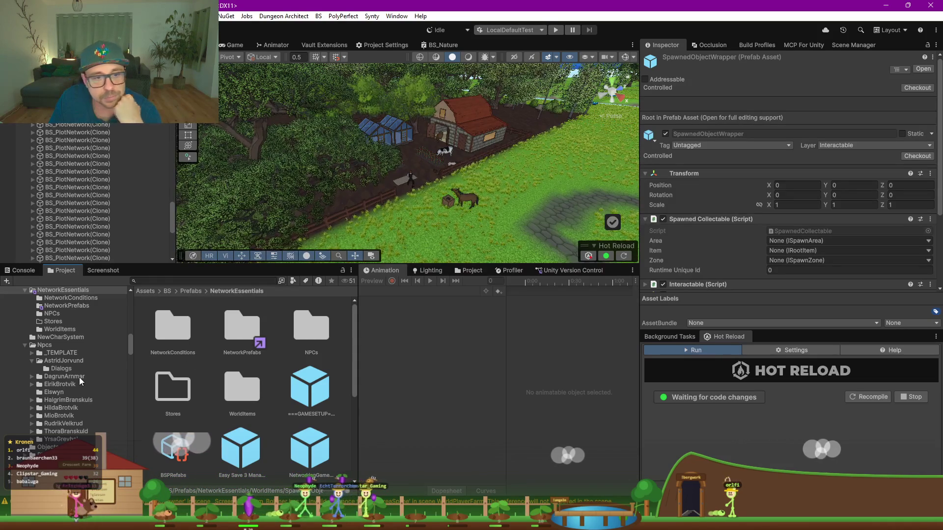
scroll(78, 377, up, 3)
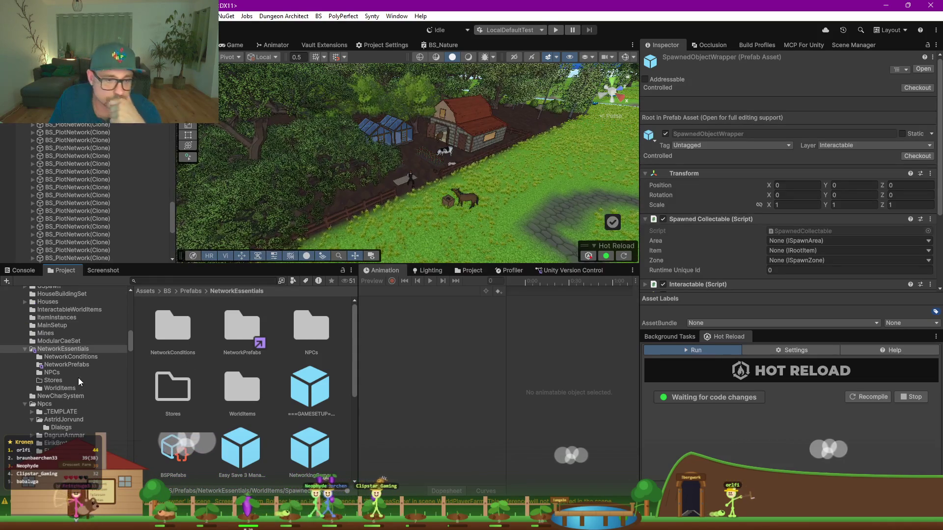
Check InteractableWorldItems and MainSetup, collapse NetworkEssentials and Npcs, then show WorlObjects
click(59, 310)
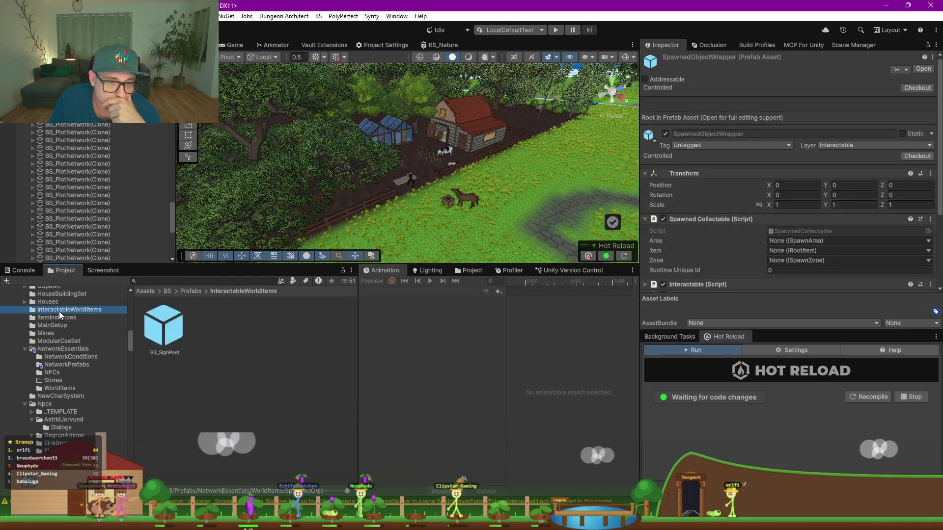
click(52, 326)
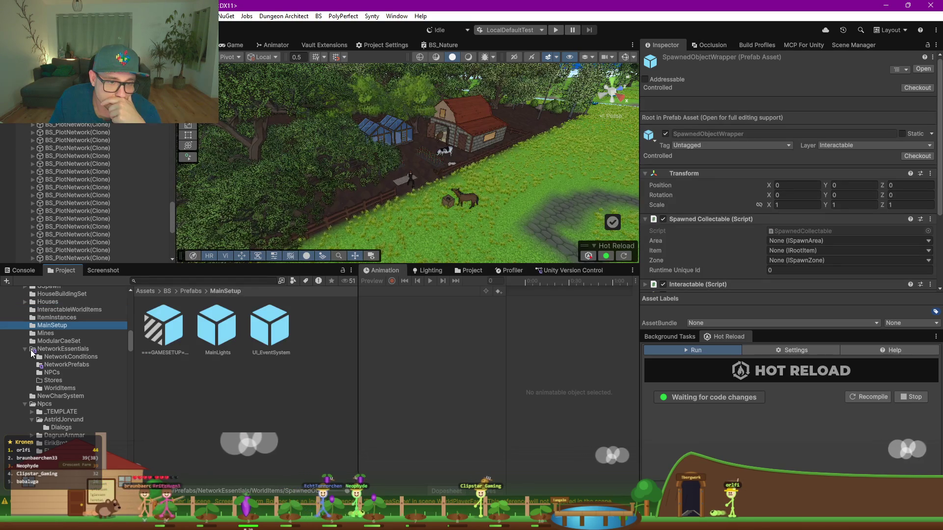
click(25, 348)
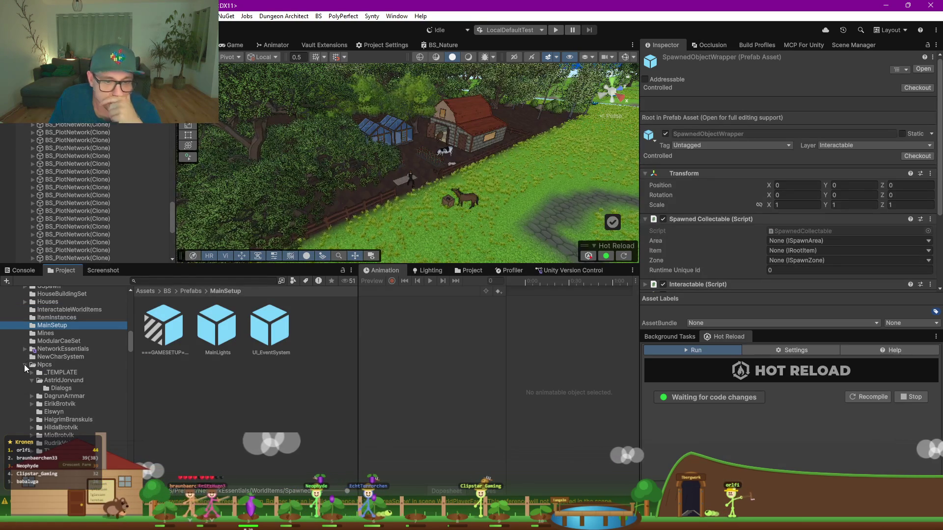
click(25, 365)
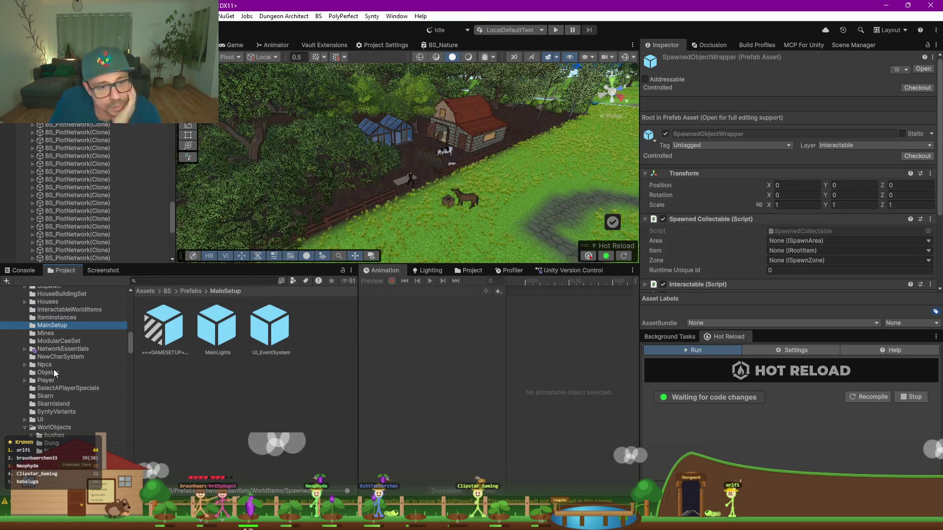
click(51, 428)
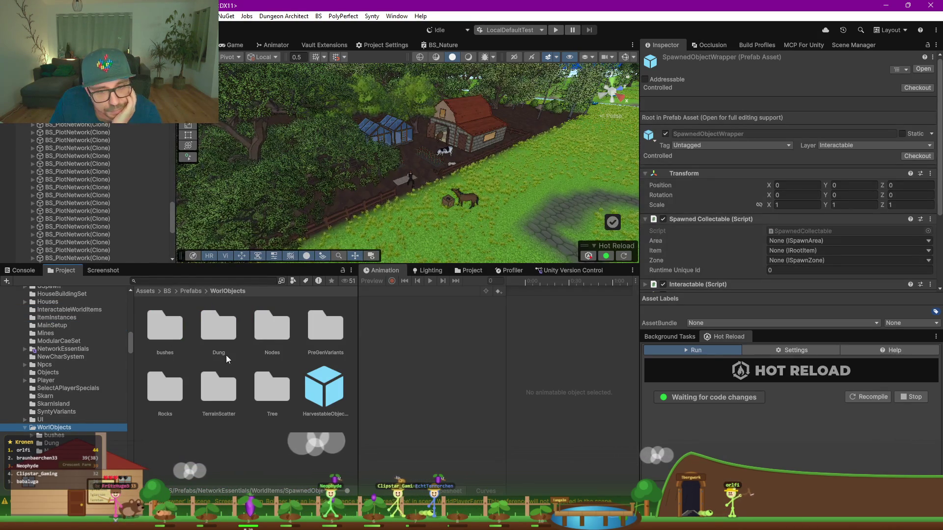
scroll(98, 427, down, 3)
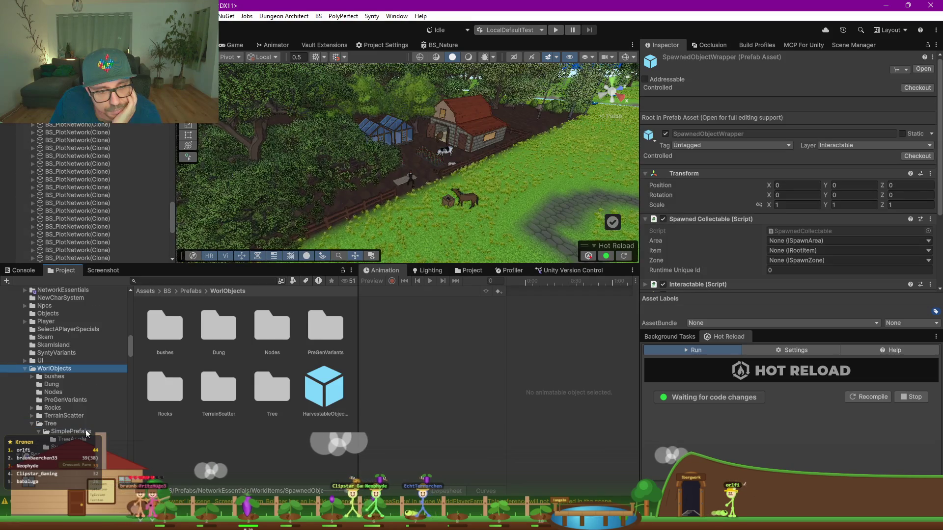
scroll(85, 435, down, 3)
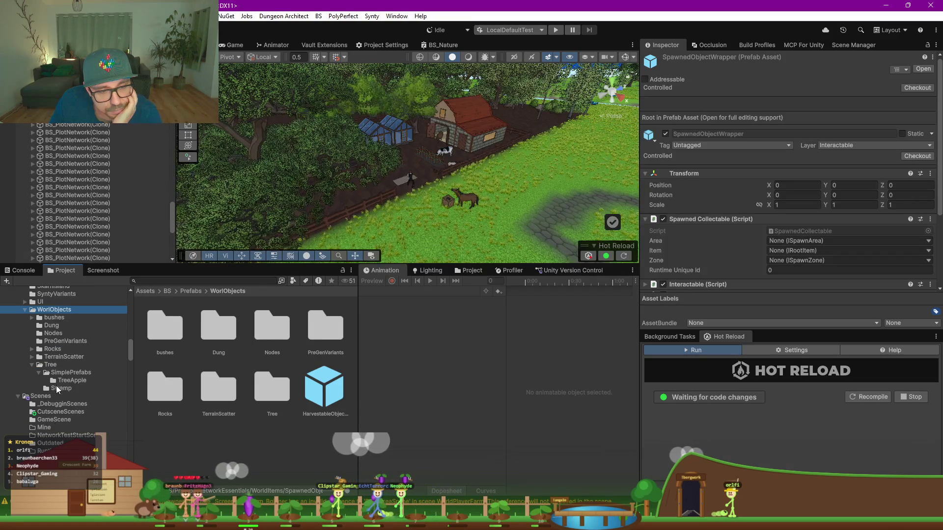
scroll(55, 385, up, 5)
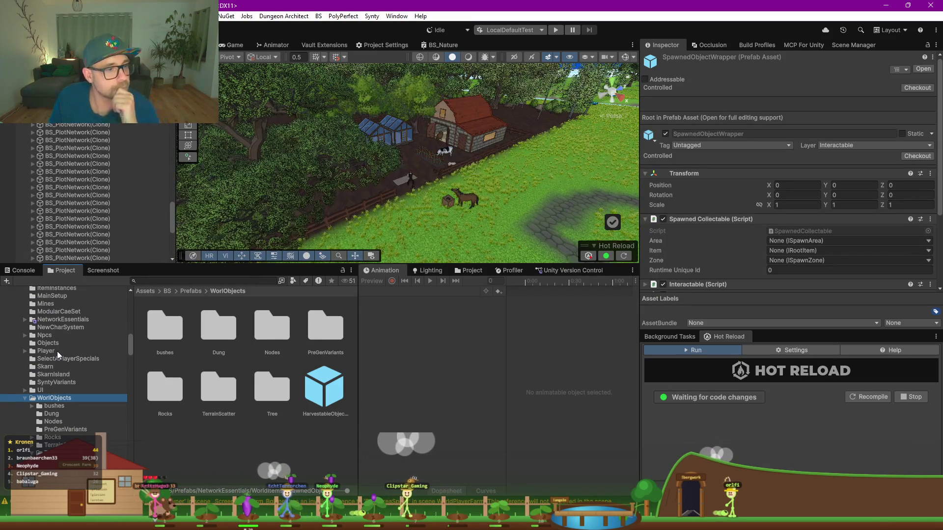
Show the Objects folder, then the ItemInstances folder contents
click(46, 342)
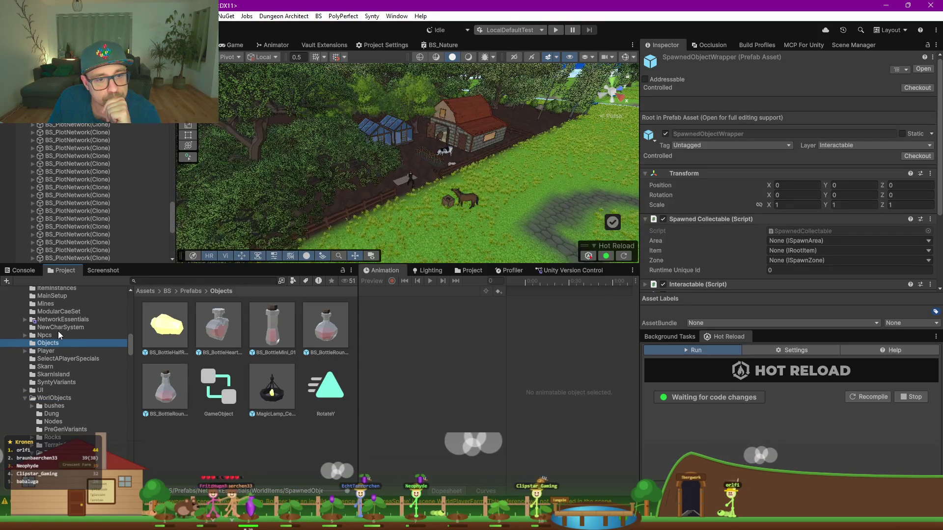
scroll(56, 337, up, 3)
click(63, 348)
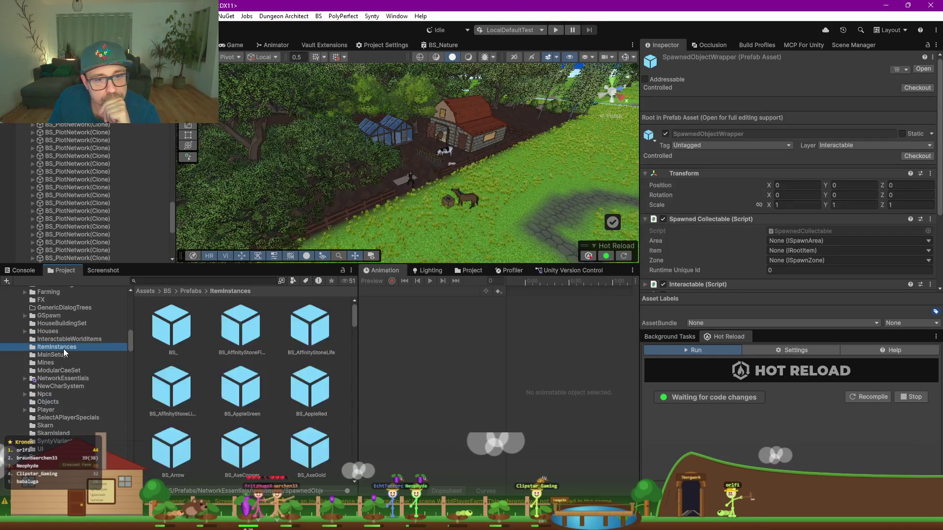
Scroll the ItemInstances grid to BS_Kiln and drag it next to the farm building
scroll(279, 390, down, 5)
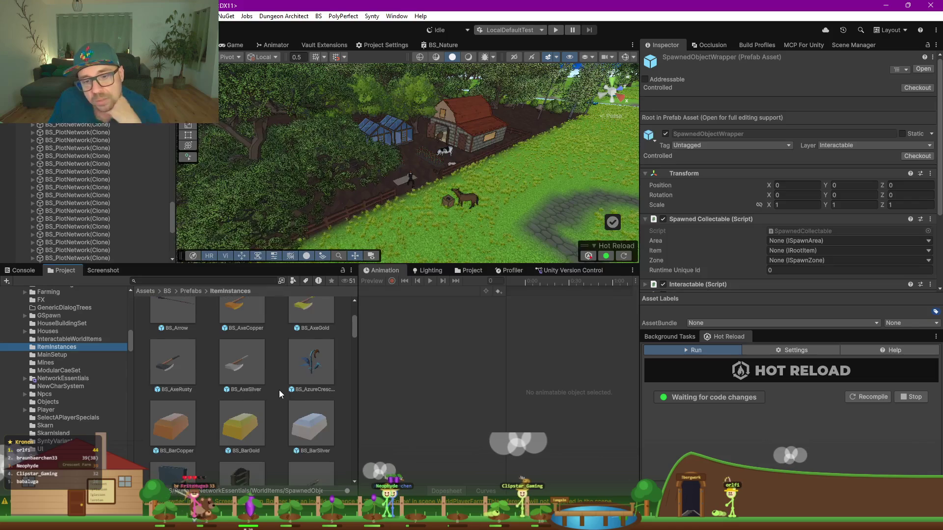
scroll(278, 390, down, 3)
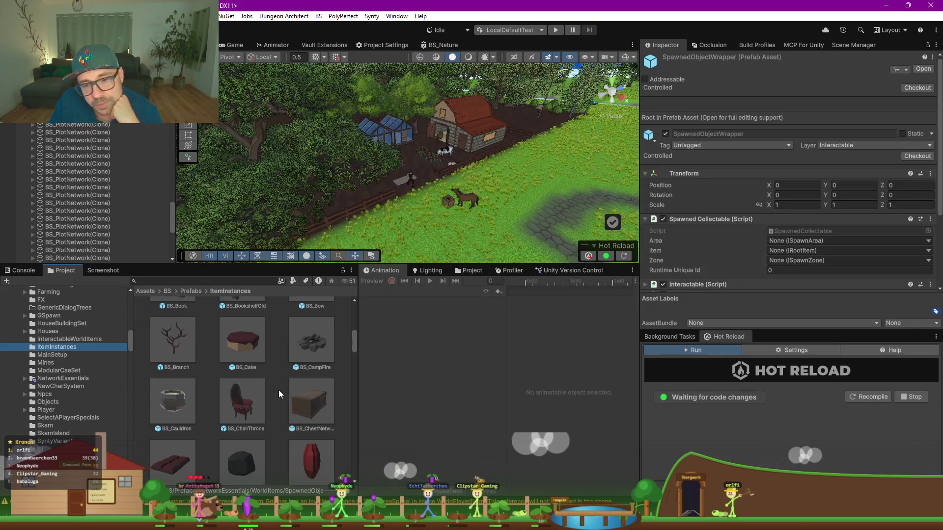
scroll(278, 390, down, 10)
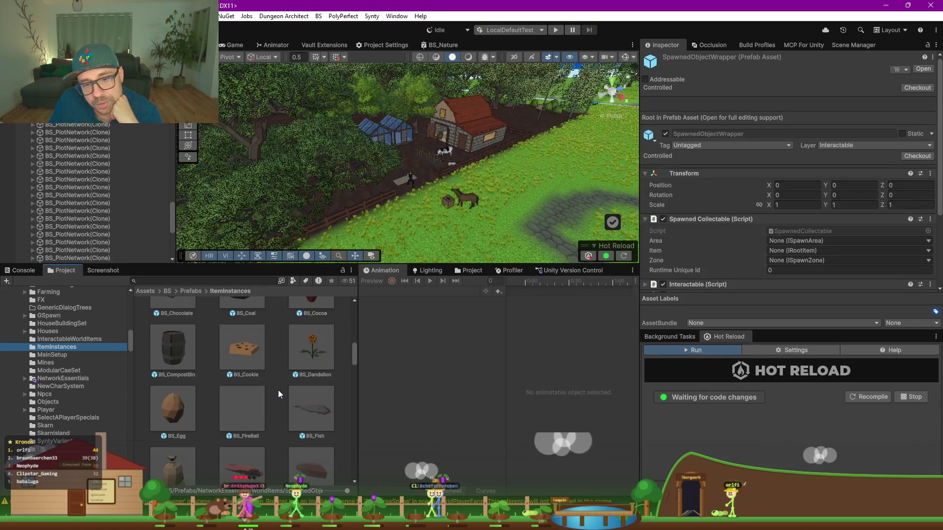
scroll(278, 390, down, 10)
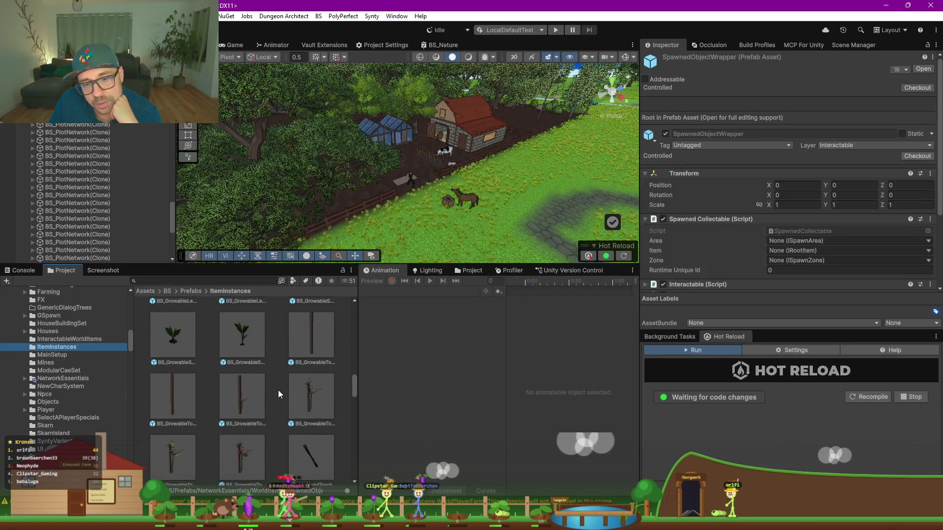
scroll(275, 393, up, 2)
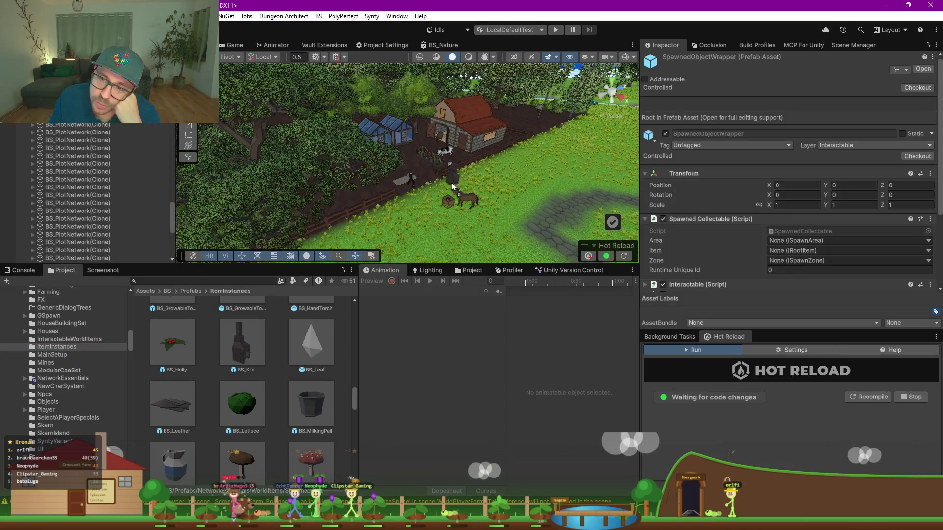
drag(451, 185, 452, 186)
Frame the new BS_Kiln, set its Y rotation to 90, and nudge it beside the barn
key(f)
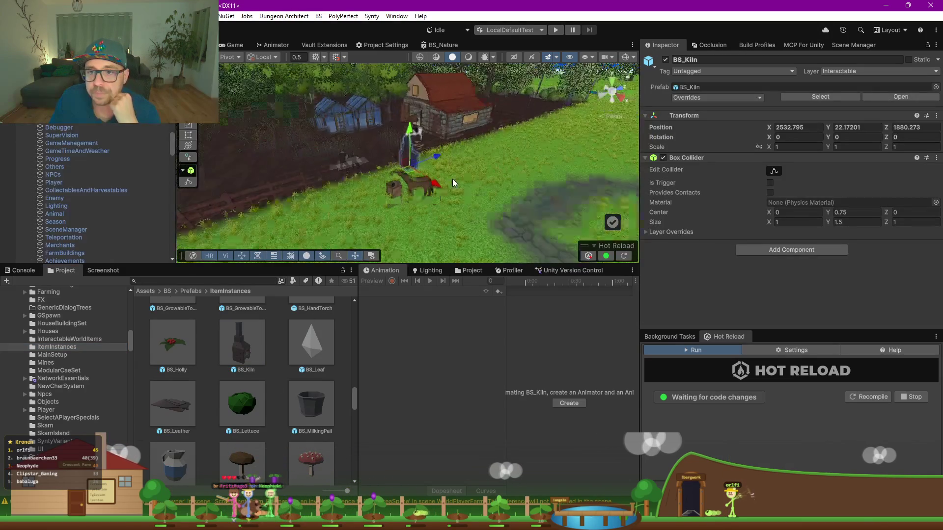
click(863, 137)
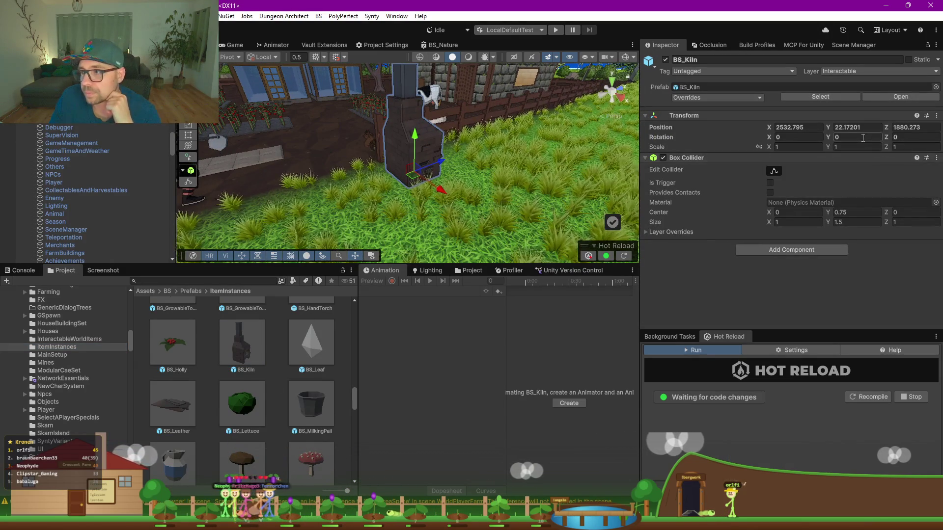
text(90)
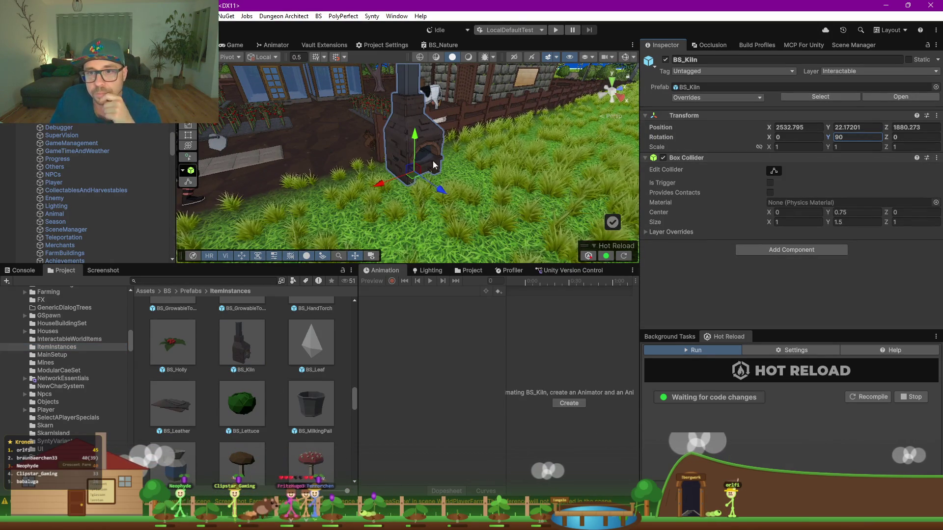
drag(416, 174, 422, 170)
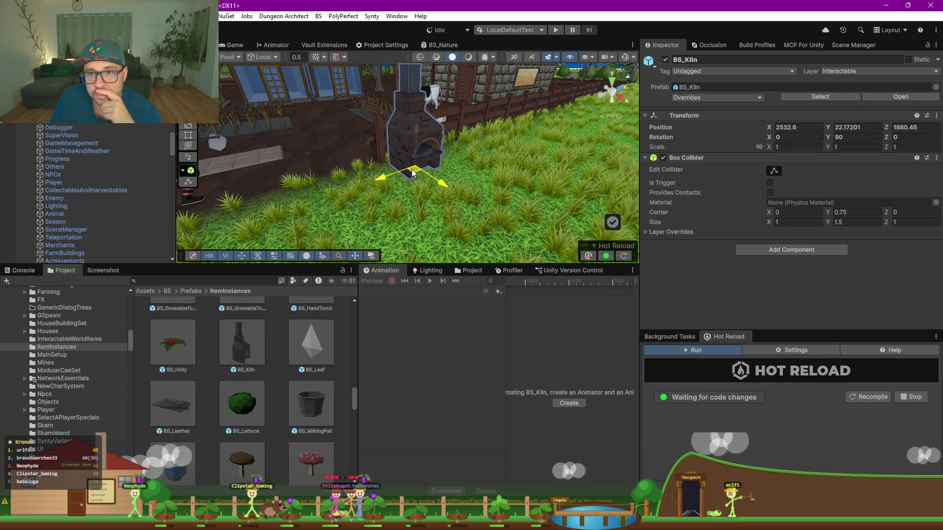
drag(476, 159, 462, 179)
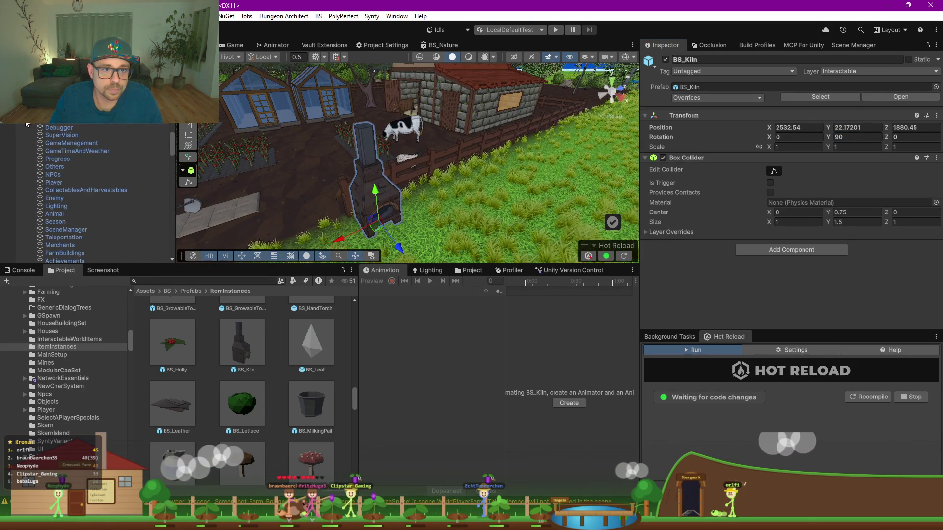
scroll(64, 127, down, 5)
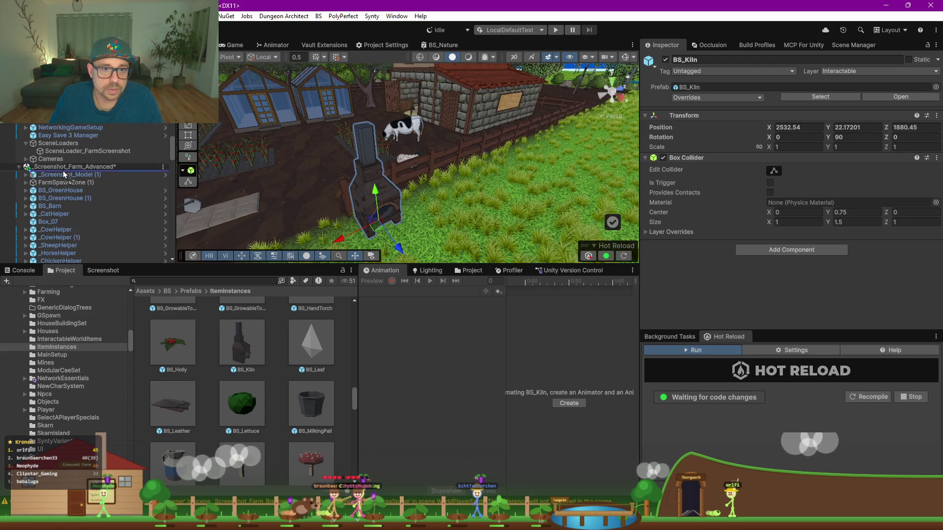
click(162, 159)
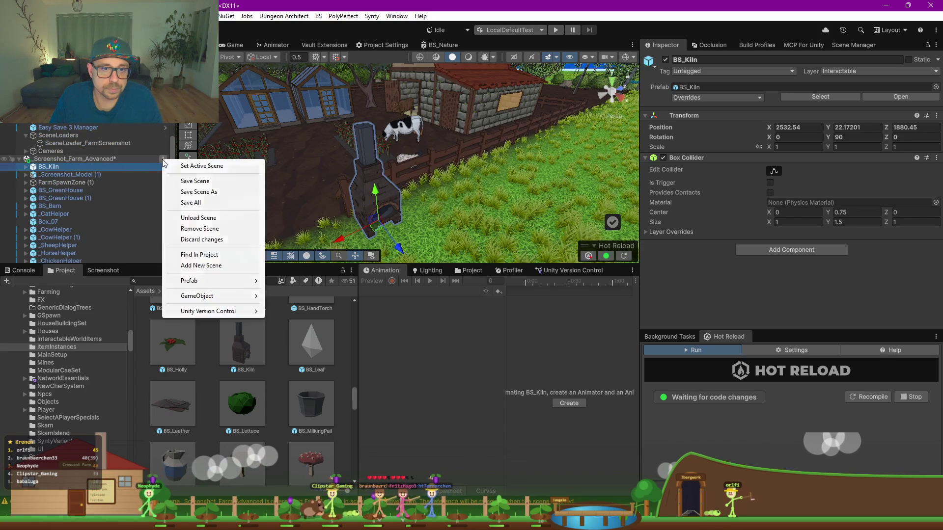
Make Screenshot_Farm_Advanced the active scene and duplicate the kiln into a row of three
click(200, 166)
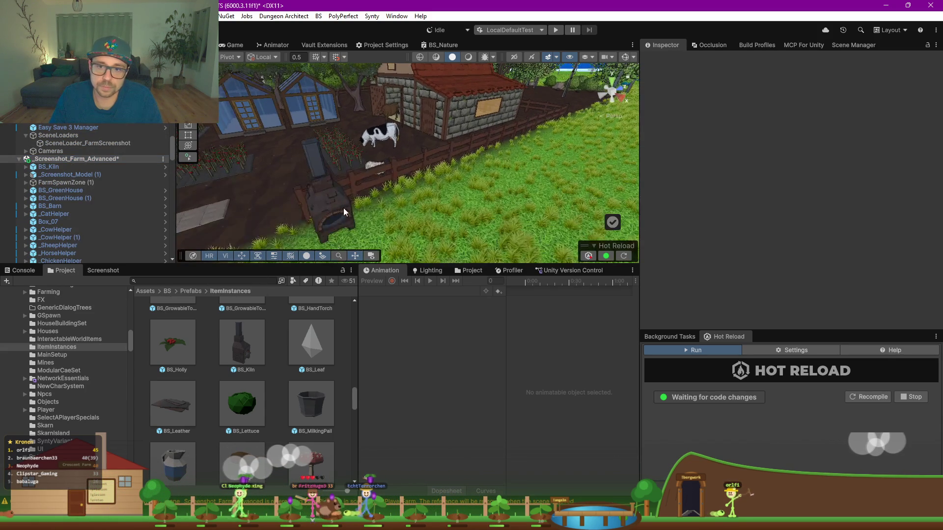
click(344, 213)
key(ctrl+d)
drag(295, 244, 358, 219)
key(ctrl+d)
click(275, 376)
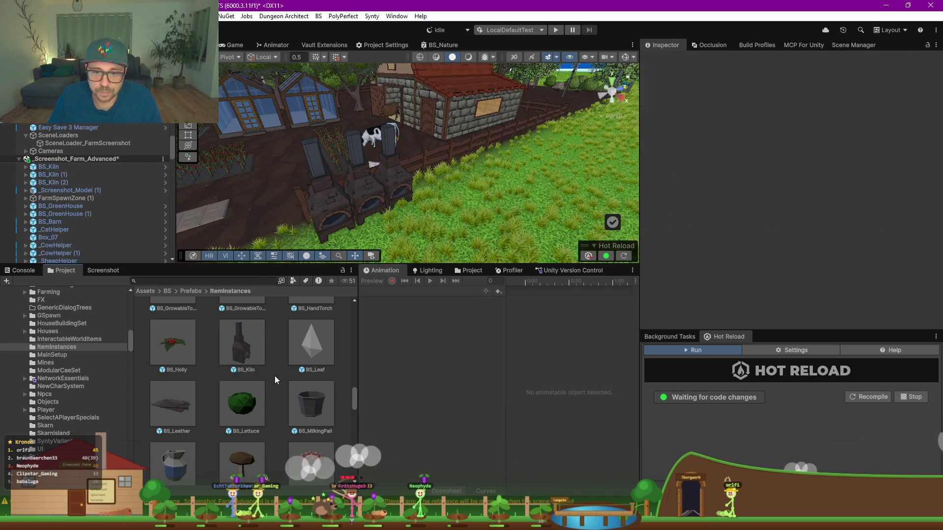
scroll(275, 376, down, 3)
scroll(275, 376, down, 2)
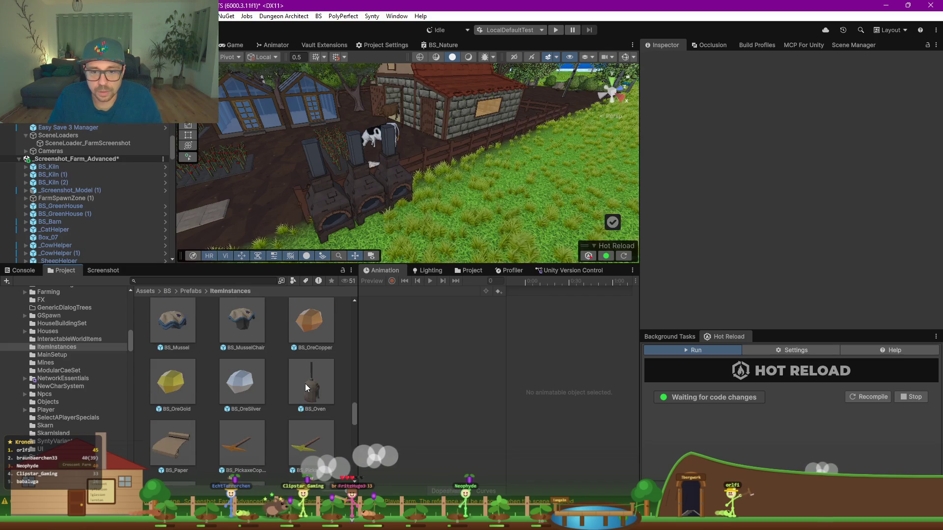
Place a BS_Oven beside the kilns, rotated 90 on Y
click(315, 412)
drag(315, 414, 422, 249)
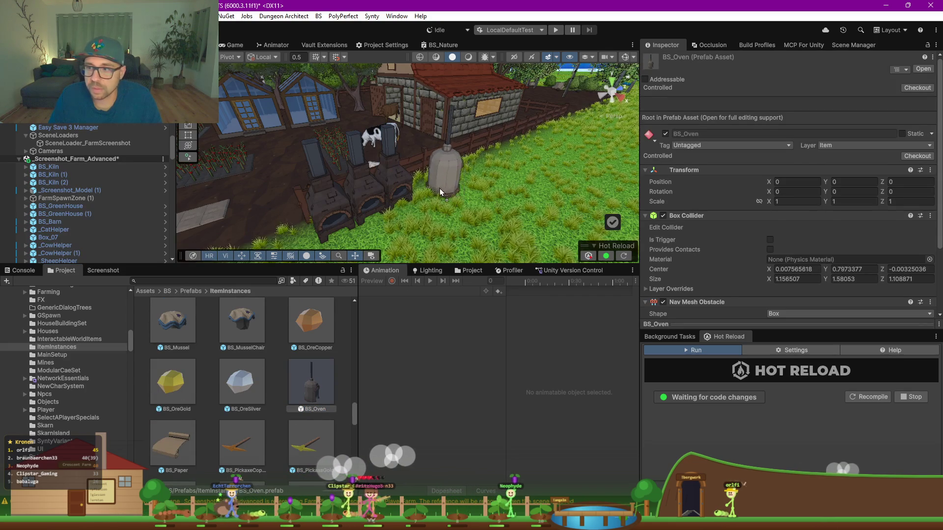
click(440, 188)
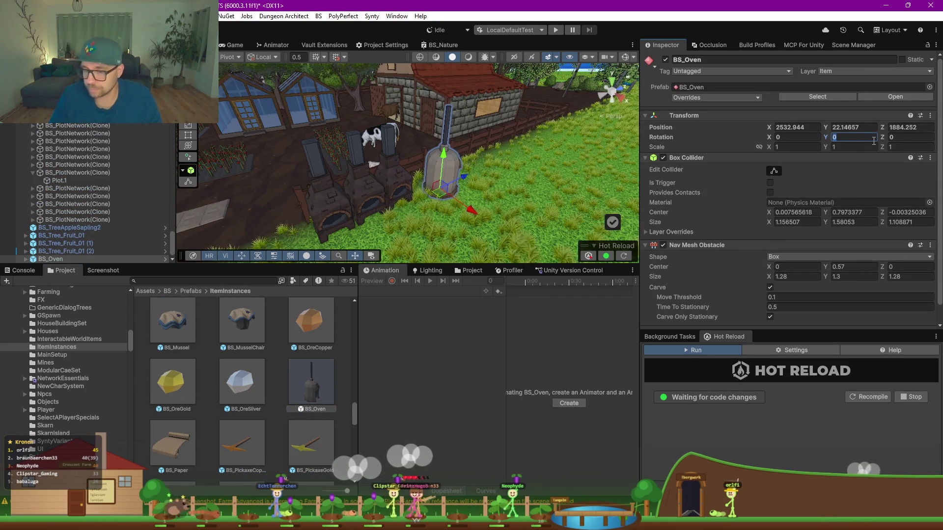
text(90)
key(Return)
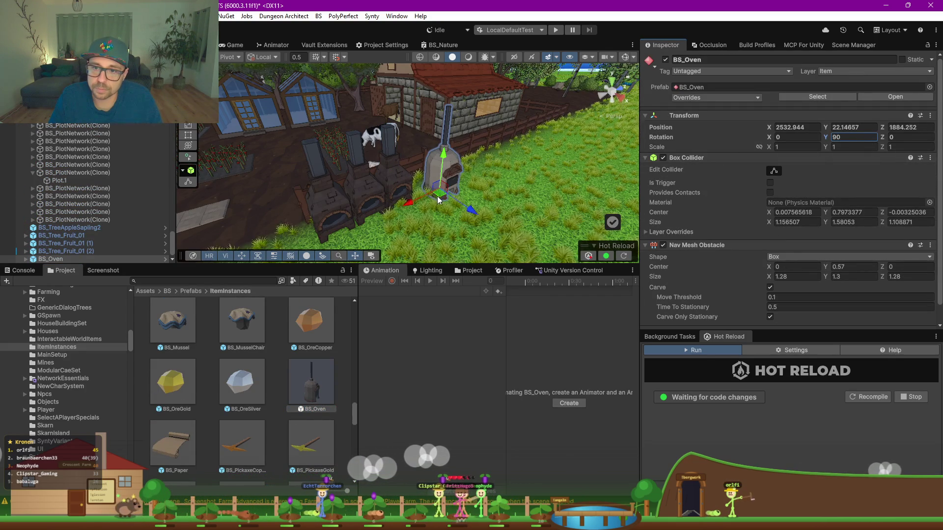
click(422, 193)
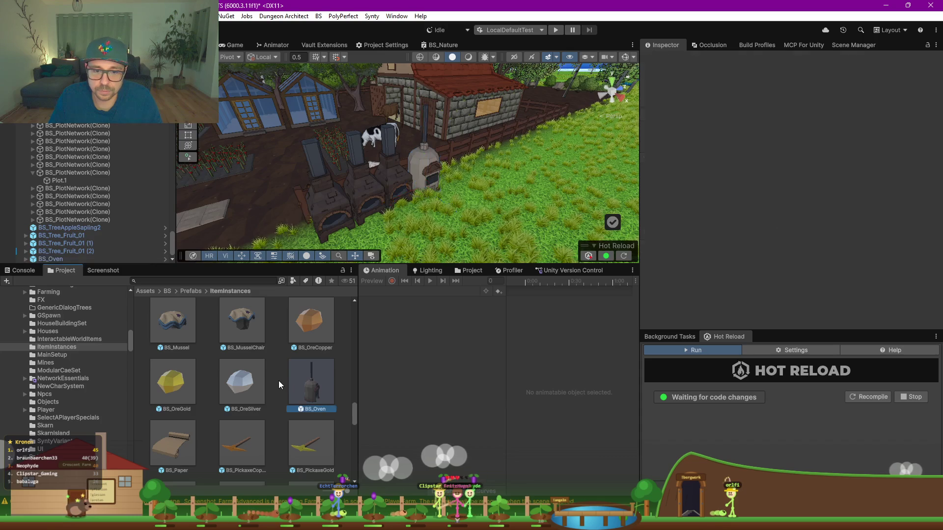
scroll(278, 381, down, 5)
scroll(279, 382, down, 3)
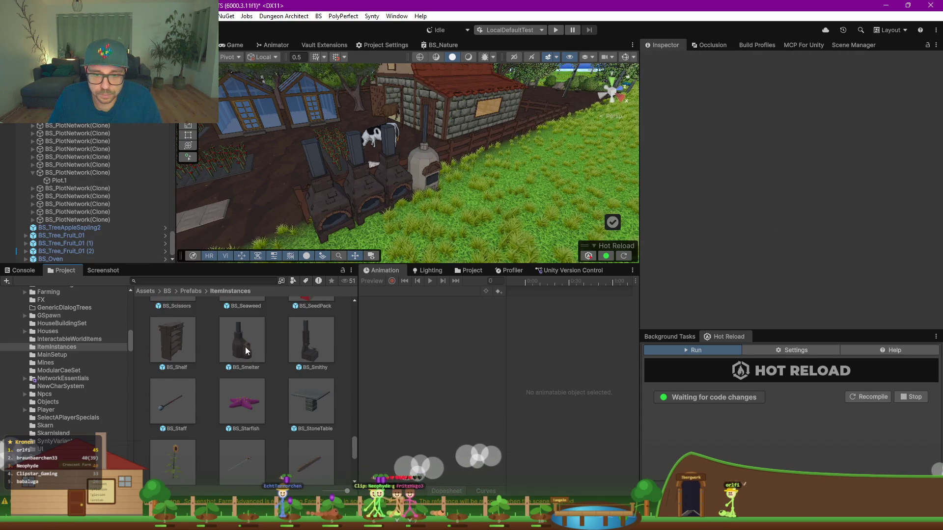
Place a BS_Smelter and a BS_Smithy beside the oven, each rotated 90 on Y
mouse_move(248, 350)
mouse_down()
mouse_move(462, 201)
mouse_move(465, 178)
mouse_up()
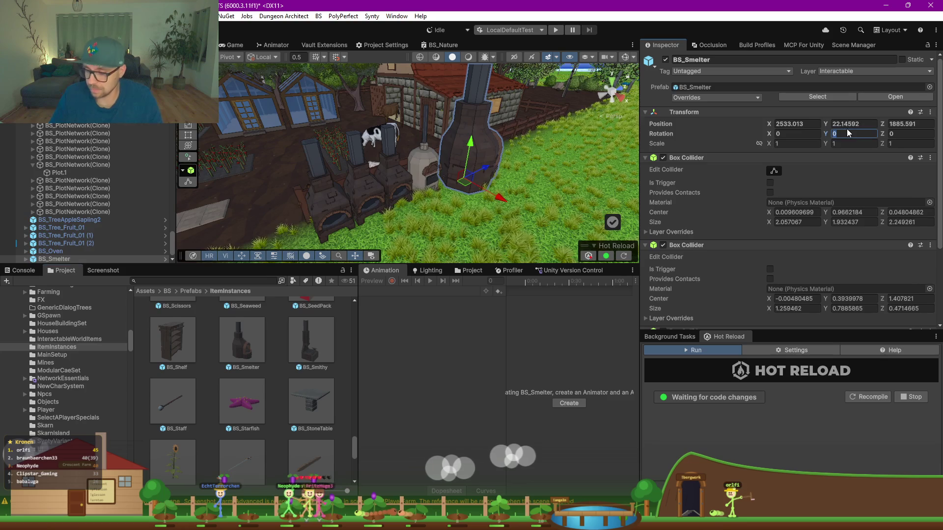
text(90)
drag(468, 187, 454, 190)
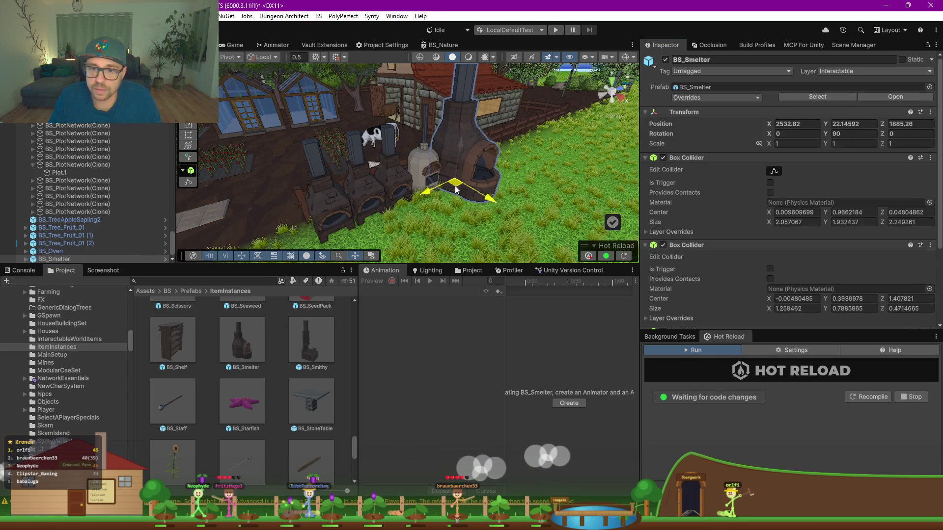
drag(314, 352, 540, 198)
text(90)
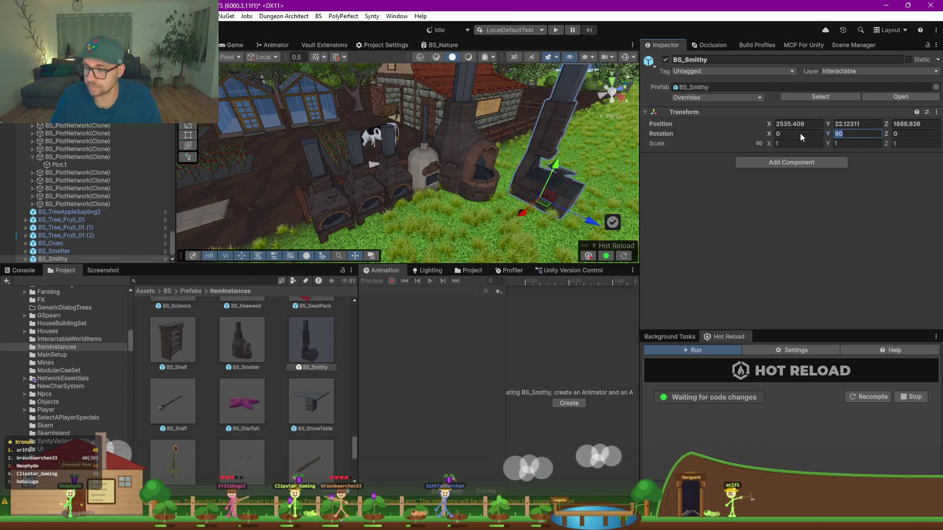
text(80)
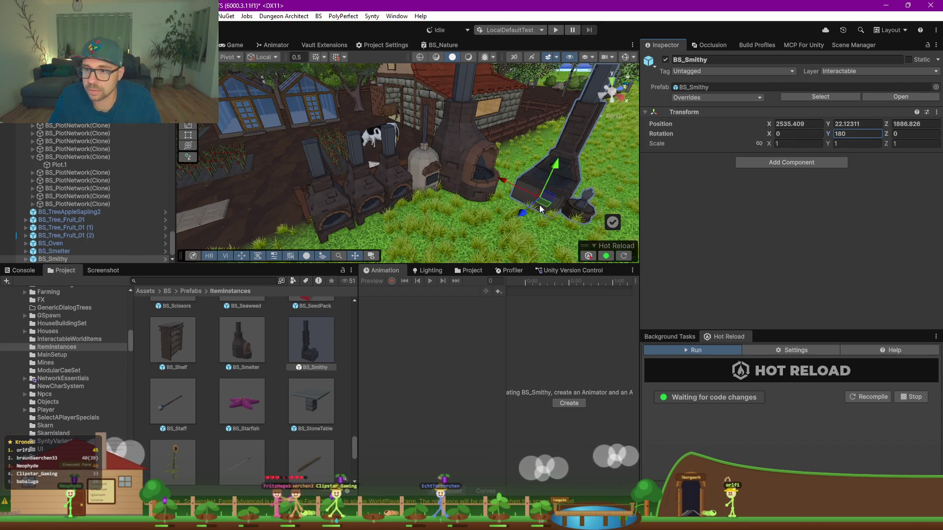
drag(544, 207, 537, 204)
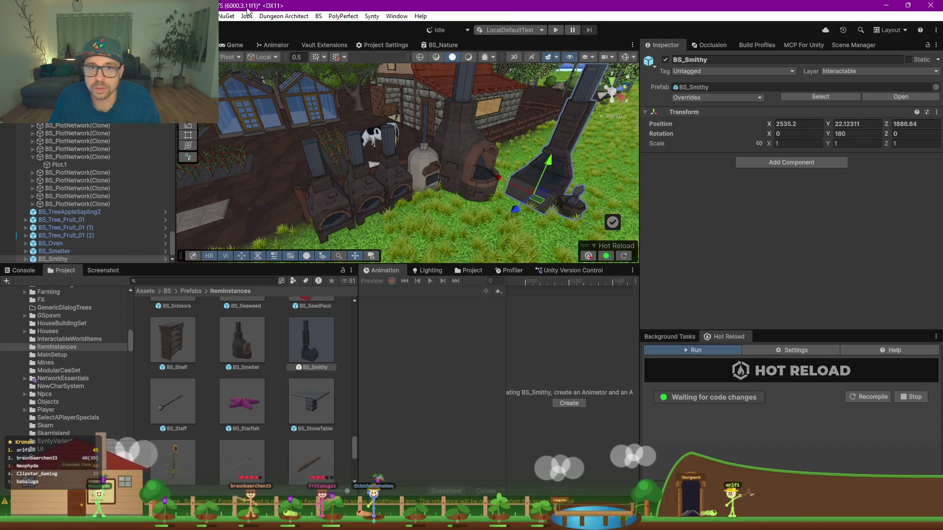
Preview through the game camera, then move the smelter and smithy together in the row
click(235, 47)
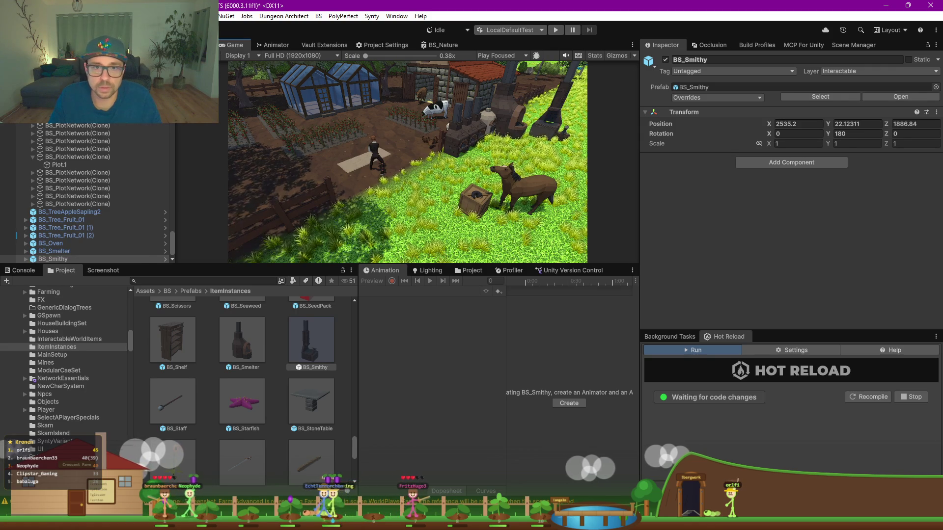
click(199, 45)
click(469, 176)
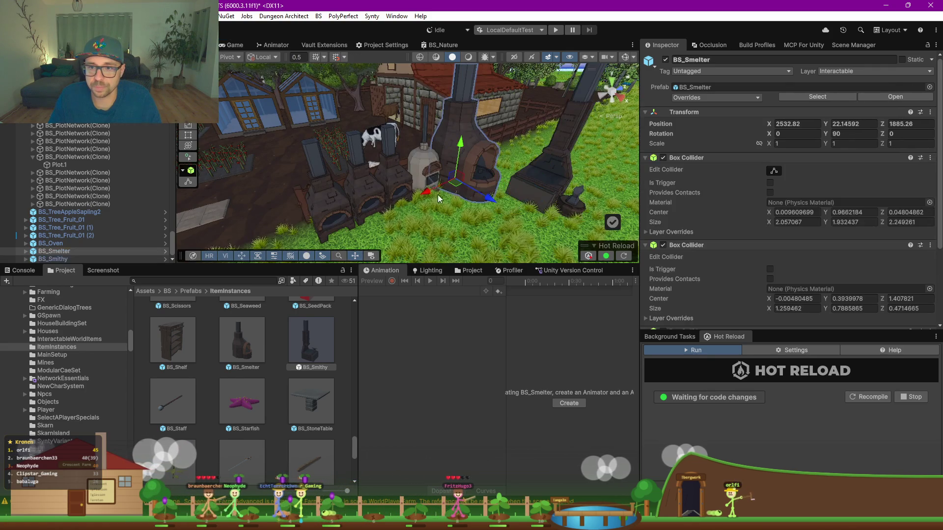
drag(443, 193, 477, 167)
click(529, 199)
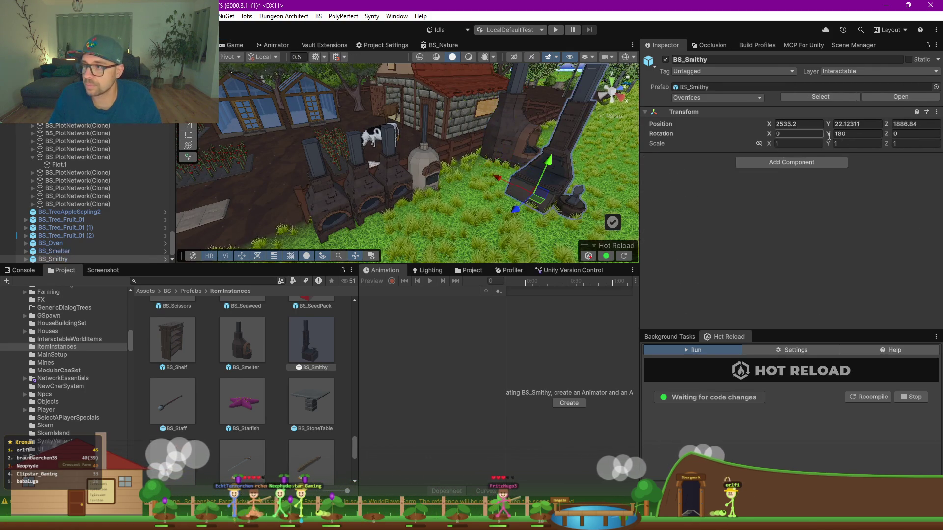
text(90)
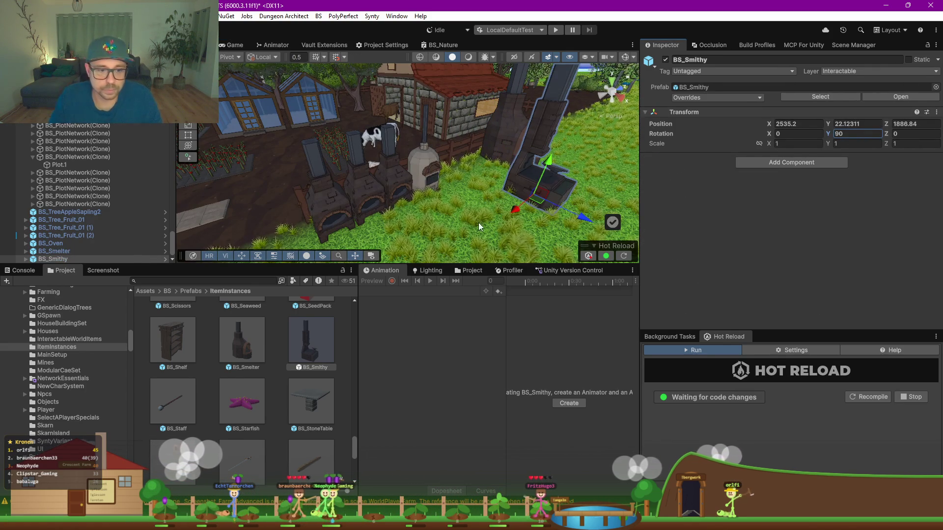
mouse_move(538, 205)
mouse_down()
mouse_move(447, 195)
mouse_move(462, 193)
mouse_move(409, 169)
mouse_up()
click(514, 188)
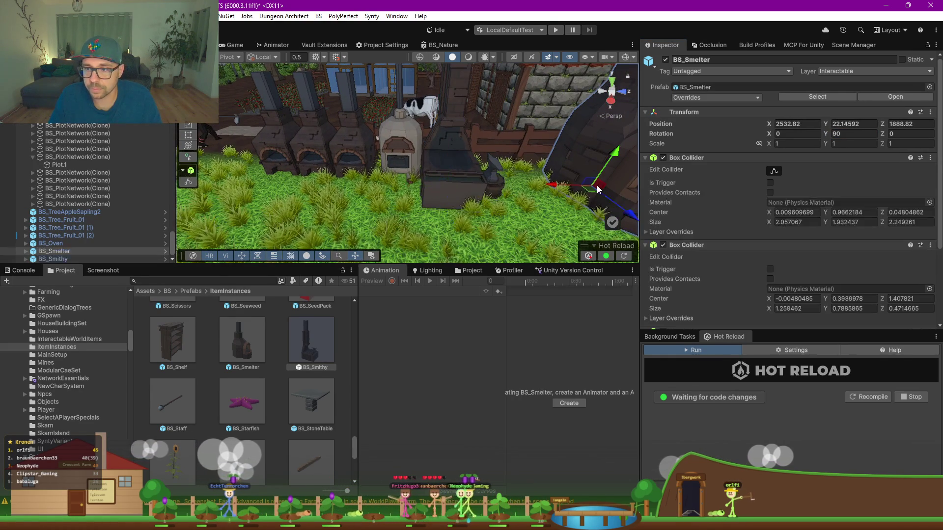
mouse_move(387, 181)
mouse_down()
mouse_move(361, 182)
mouse_move(399, 201)
mouse_up()
scroll(258, 397, down, 3)
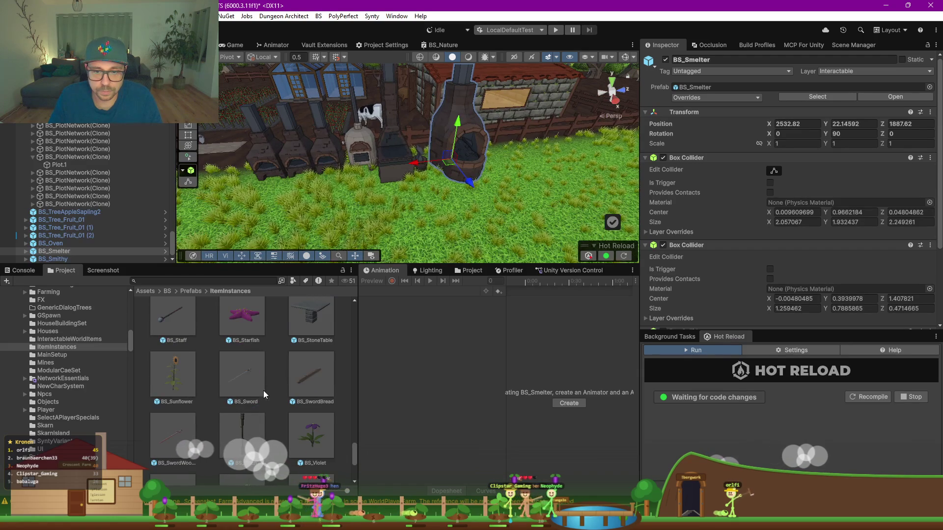
Lay three BS_StoneTable copies in a row in front of the crafting stations
click(313, 341)
drag(313, 341, 306, 241)
key(ctrl+d)
mouse_move(347, 228)
mouse_down()
mouse_move(336, 234)
mouse_move(420, 222)
mouse_up()
key(ctrl+d)
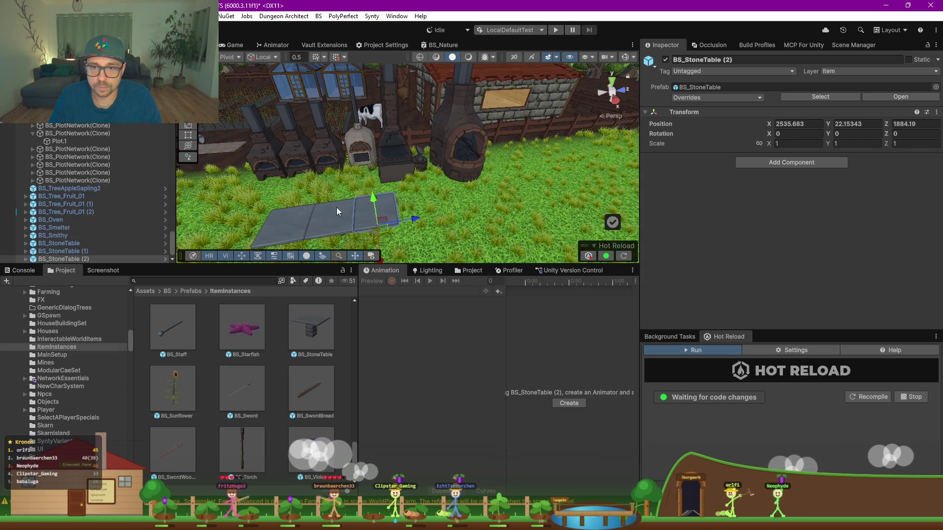
scroll(320, 202, down, 2)
mouse_move(321, 202)
mouse_down()
mouse_move(378, 213)
mouse_move(517, 157)
mouse_move(471, 167)
mouse_up()
scroll(278, 386, down, 3)
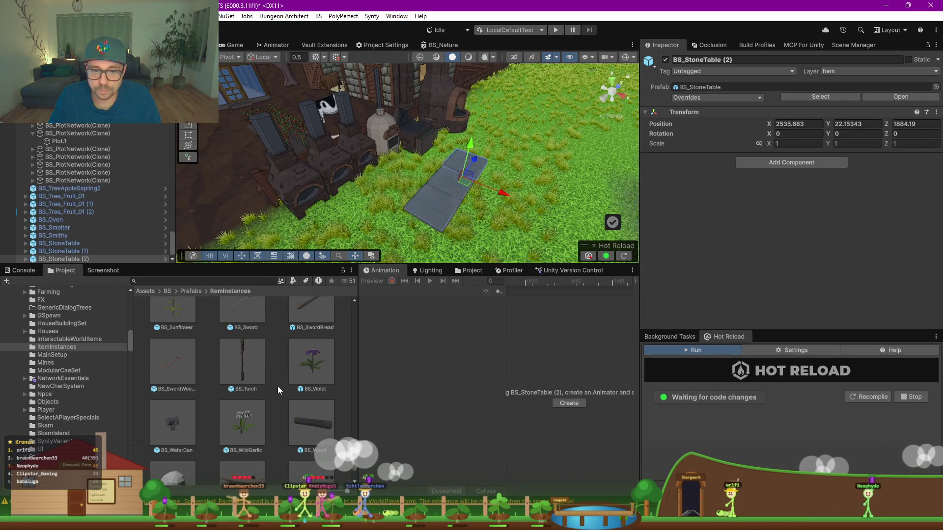
scroll(277, 405, down, 2)
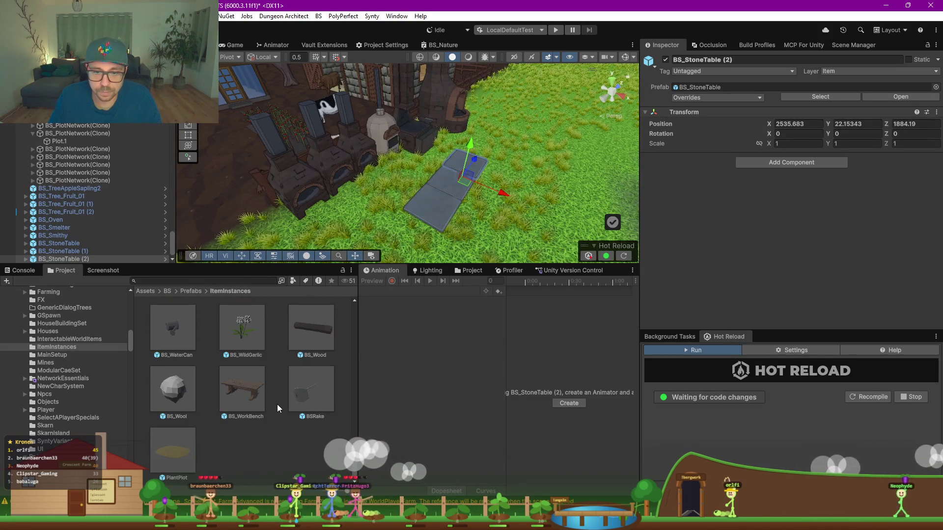
Place a BS_WorkBench on the dirt beside the crop fields
click(251, 401)
drag(245, 246, 403, 184)
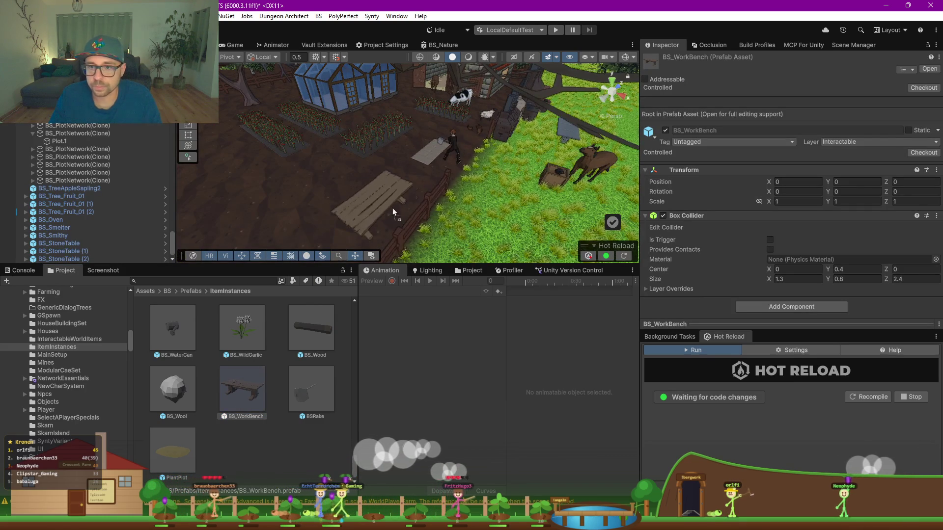
drag(406, 199, 405, 199)
mouse_move(340, 199)
mouse_down()
mouse_move(454, 190)
mouse_move(432, 184)
mouse_up()
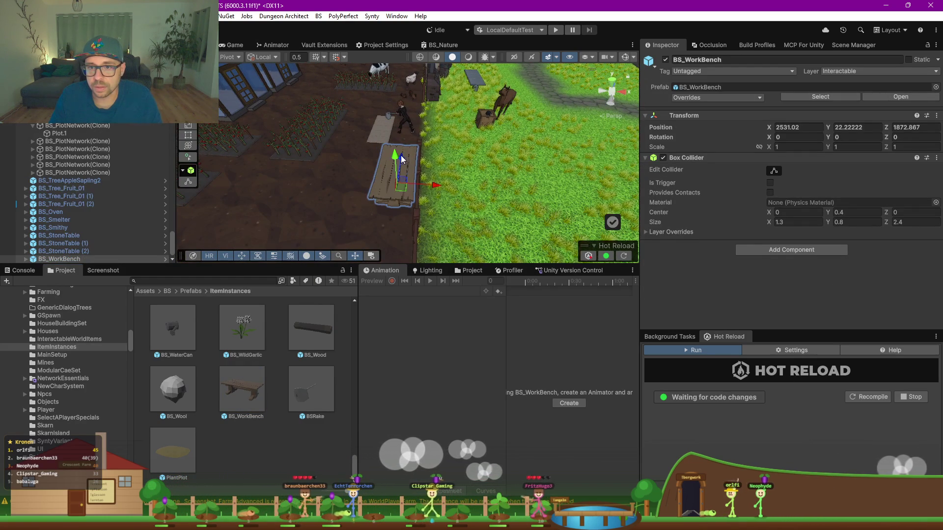
drag(574, 188, 287, 342)
scroll(240, 452, up, 3)
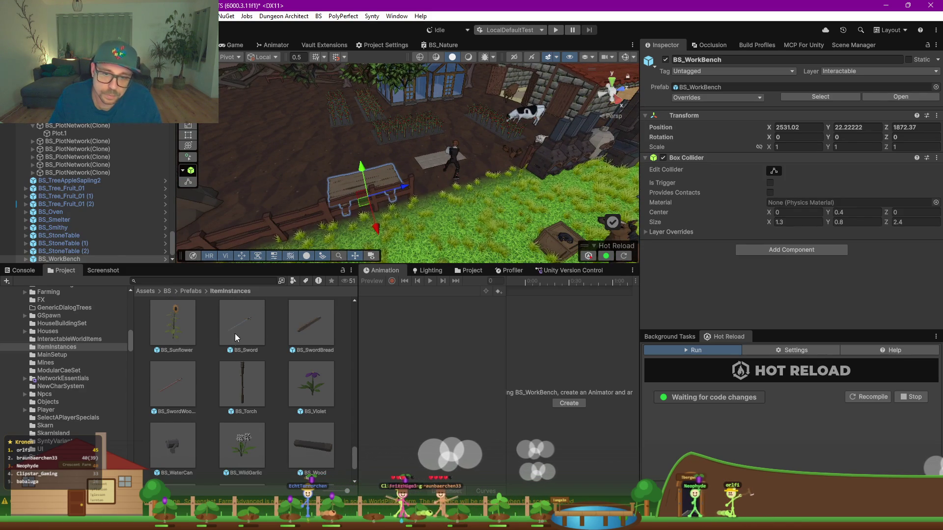
scroll(234, 338, up, 1)
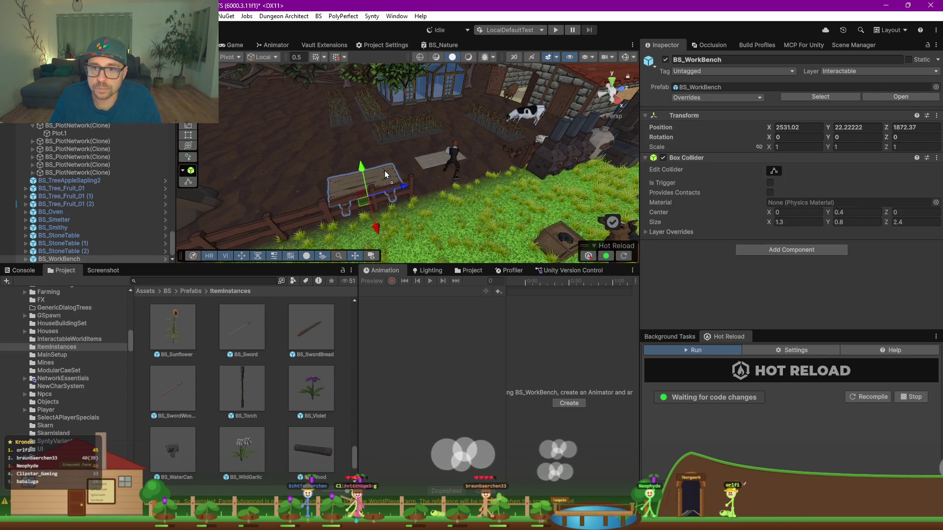
Turn the sword on the workbench about 58 degrees and shift it slightly
click(385, 174)
key(f)
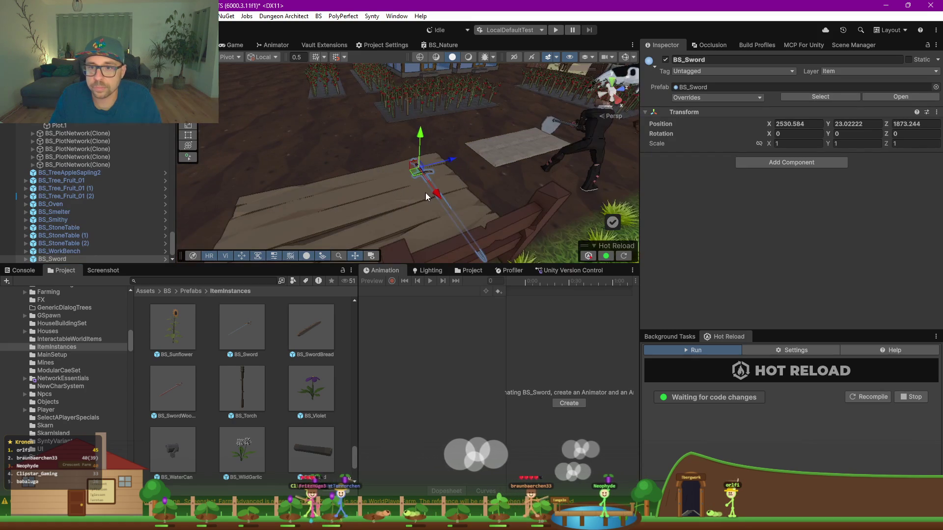
drag(397, 187, 324, 190)
key(w)
drag(432, 179, 448, 187)
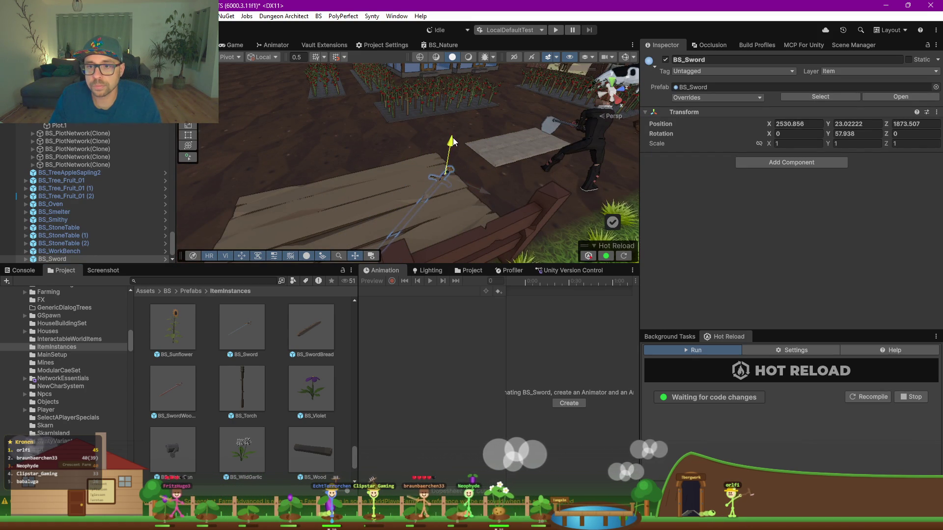
click(274, 385)
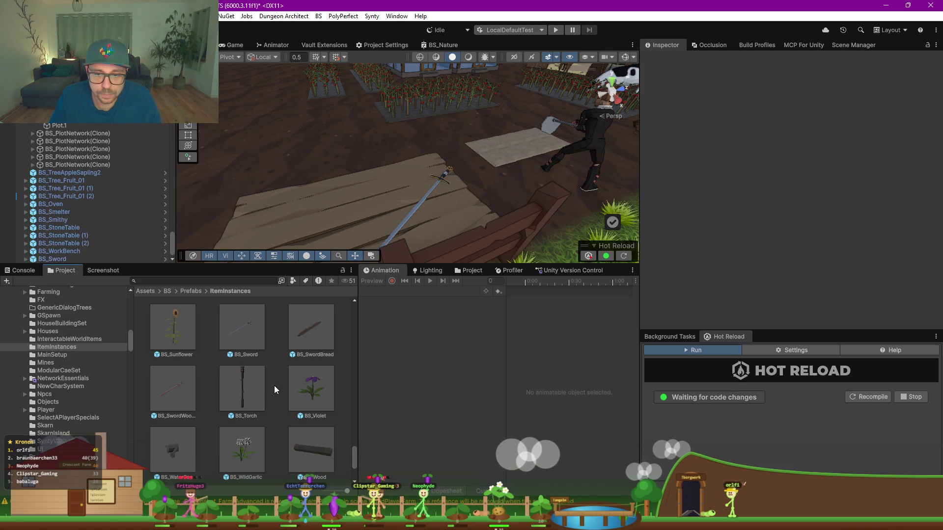
scroll(274, 386, up, 1)
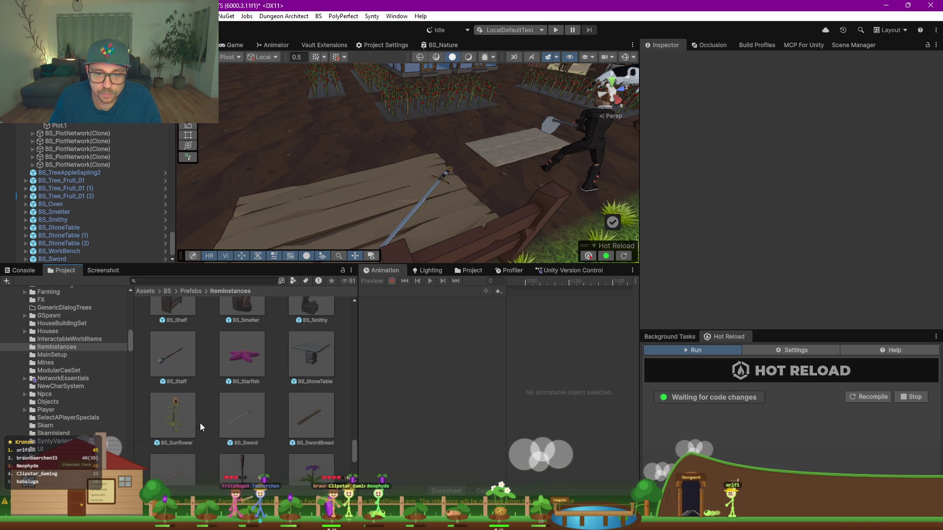
scroll(217, 426, up, 4)
scroll(217, 427, up, 4)
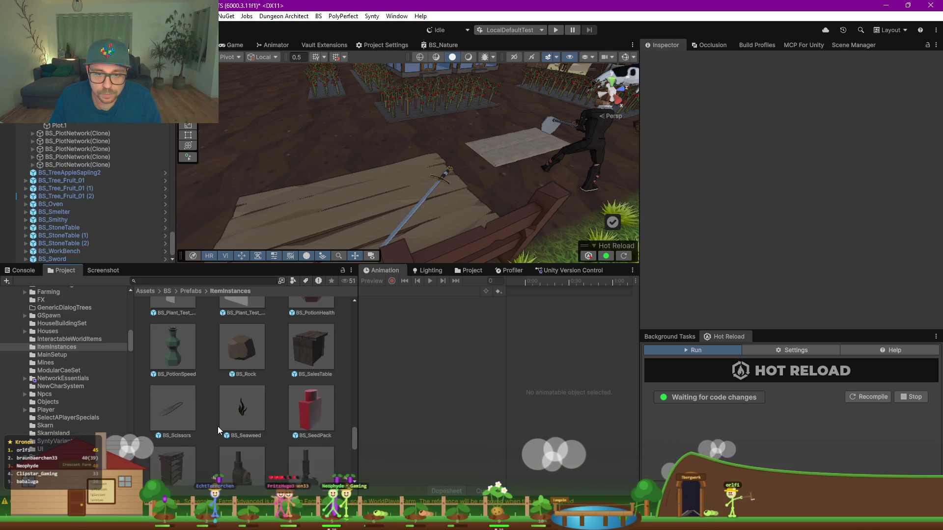
scroll(223, 409, up, 5)
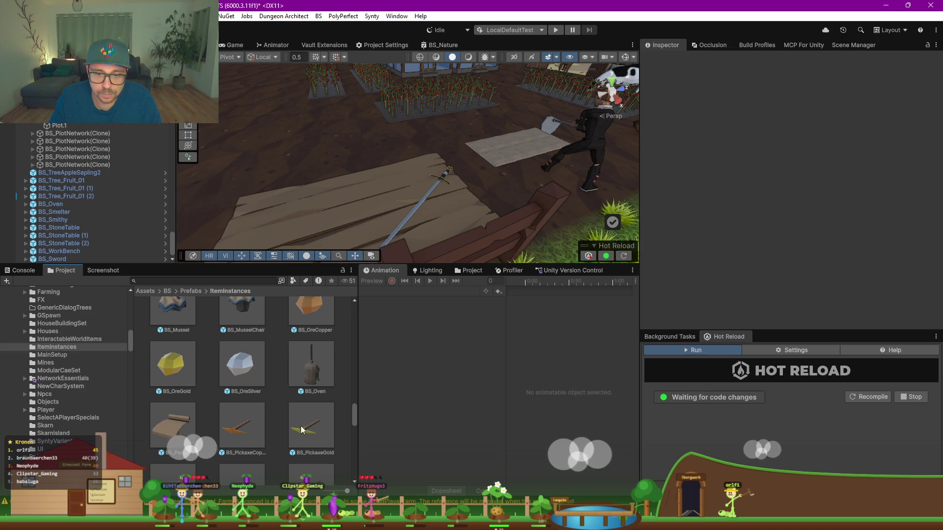
Place a BS_PickaxeCopper on the table, turned about 37 degrees on Y
mouse_move(268, 352)
mouse_down()
mouse_move(349, 207)
mouse_move(382, 177)
mouse_up()
key(e)
drag(372, 209, 314, 218)
key(w)
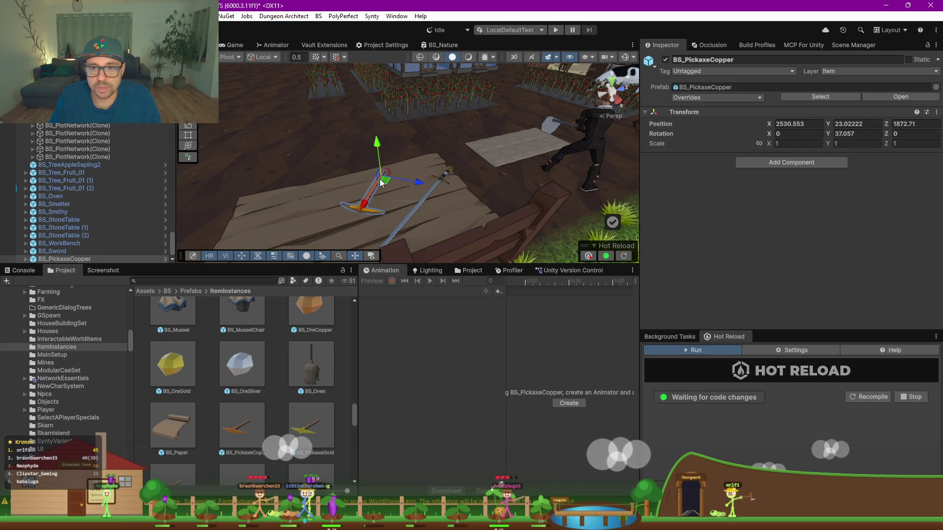
drag(381, 182, 395, 184)
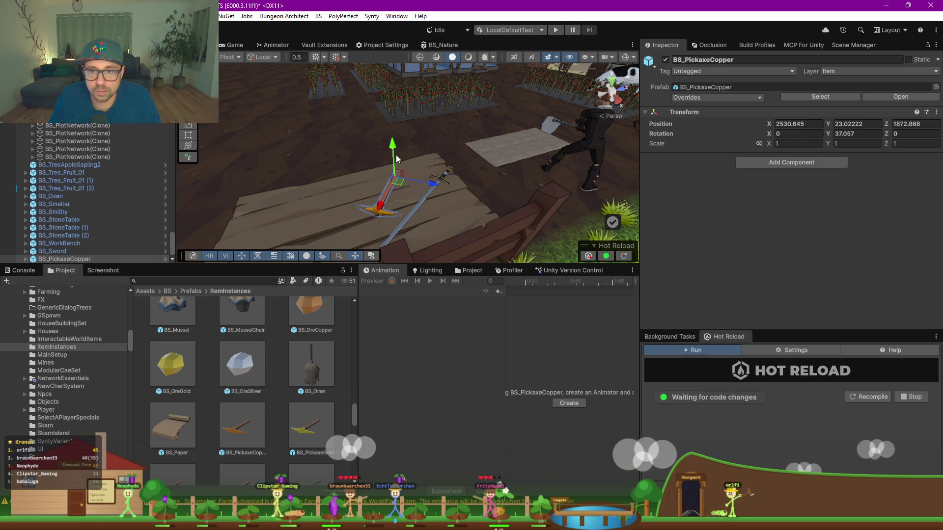
drag(393, 152, 393, 152)
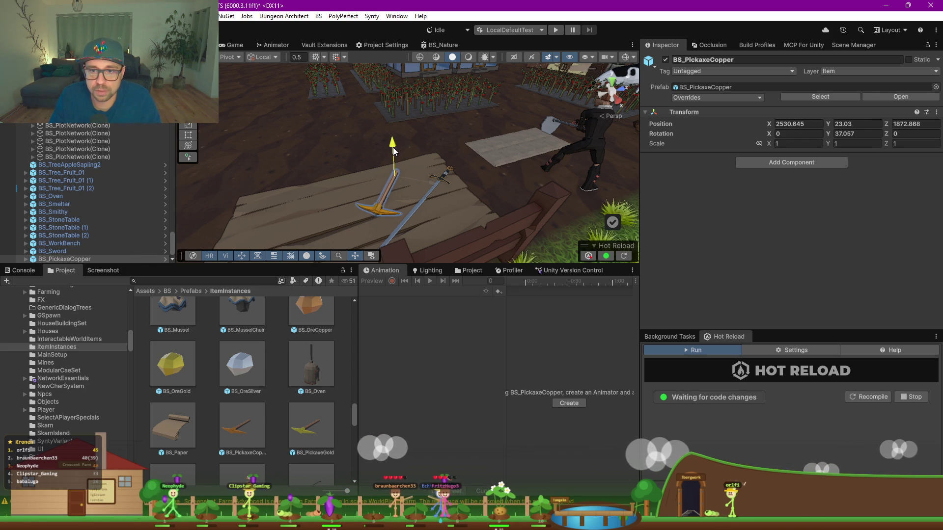
click(213, 352)
scroll(205, 387, up, 5)
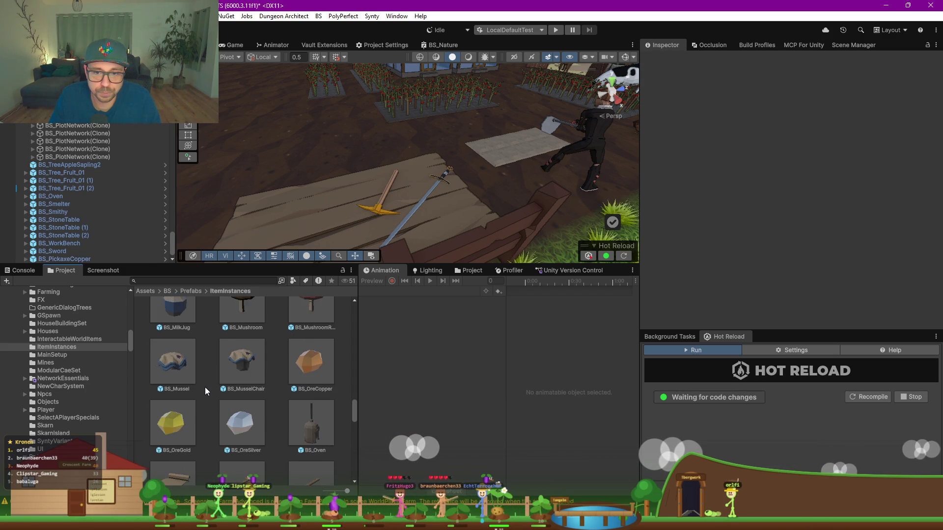
scroll(205, 387, up, 2)
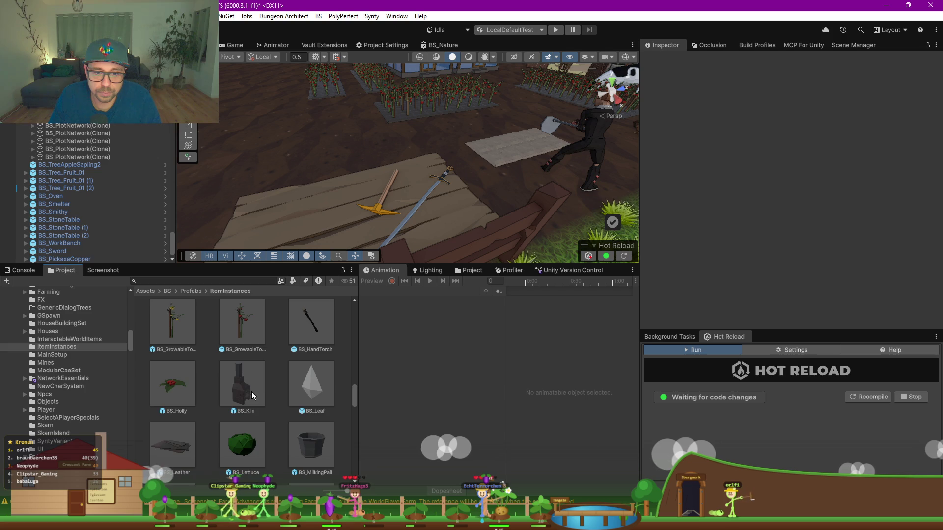
scroll(217, 402, up, 5)
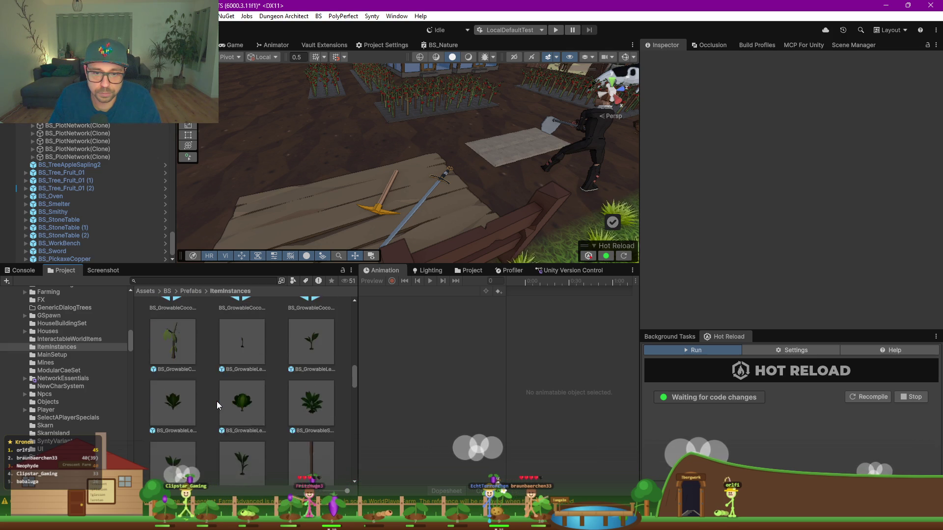
scroll(216, 402, up, 2)
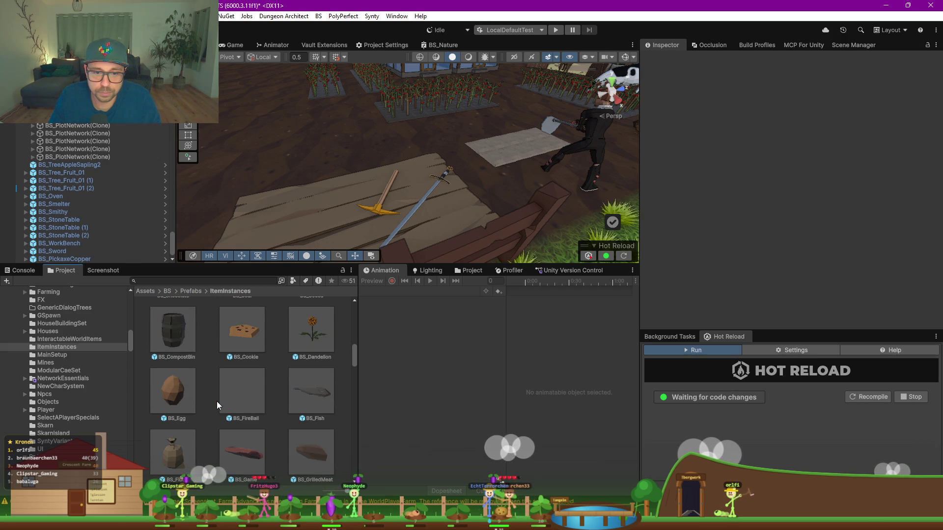
scroll(216, 402, down, 2)
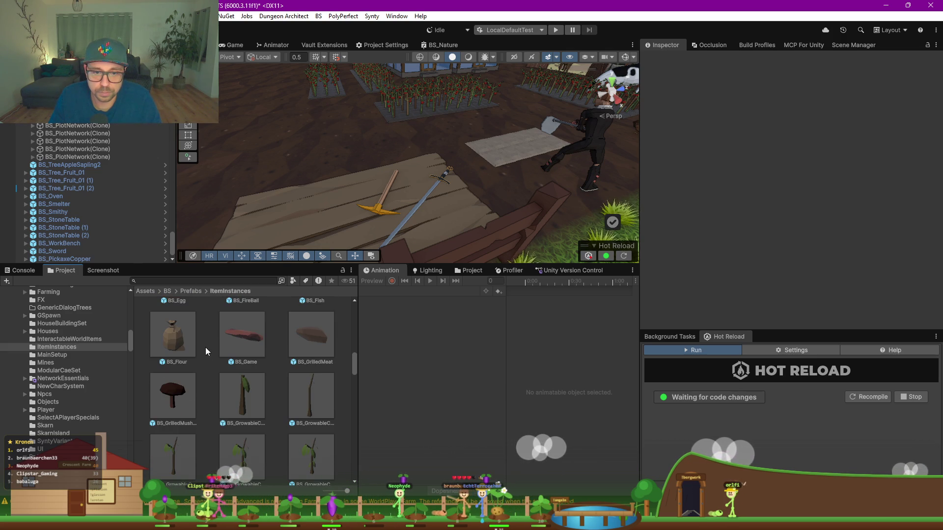
mouse_move(513, 230)
mouse_down()
mouse_move(436, 220)
mouse_move(387, 188)
mouse_up()
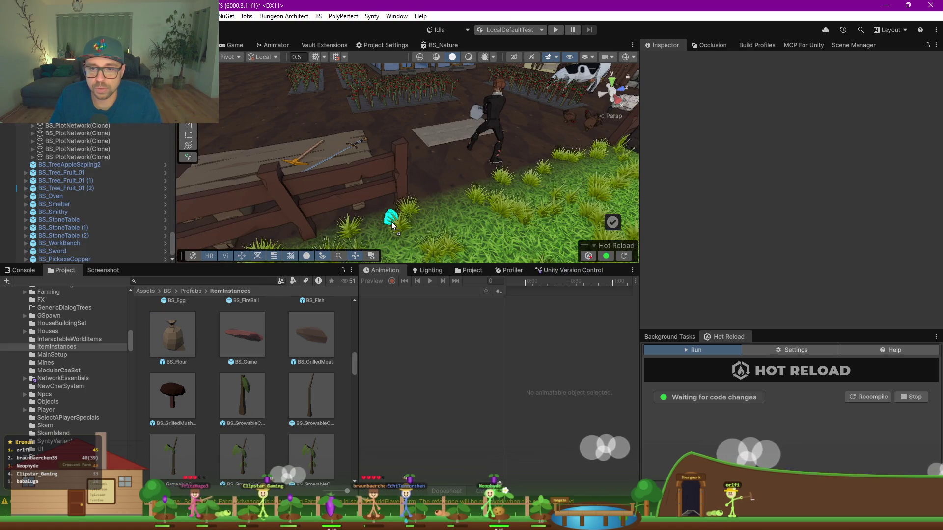
Scale the BS_Flour sack proportionally to 3
click(390, 222)
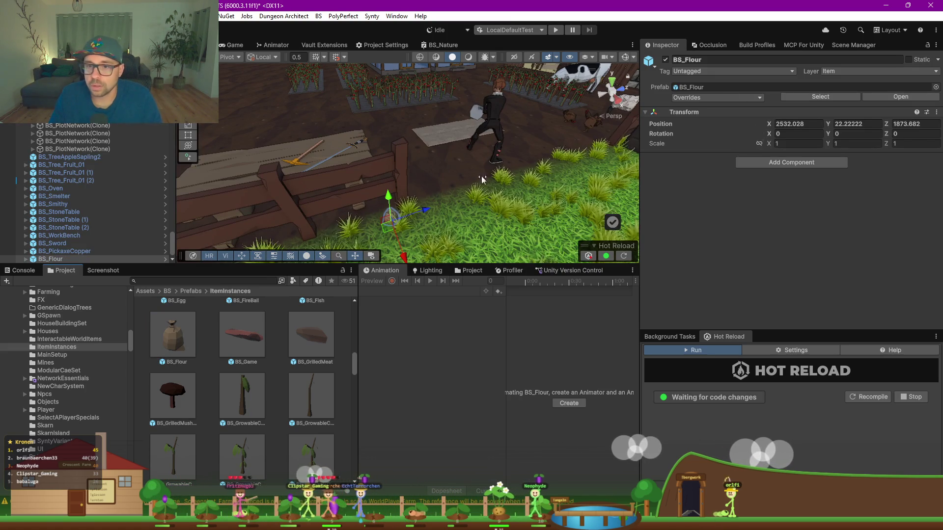
click(760, 144)
click(798, 143)
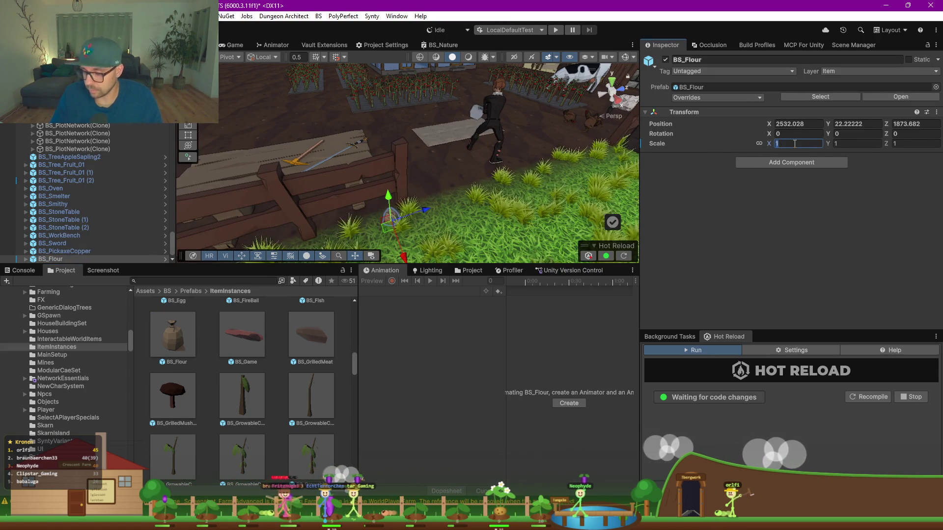
text(3)
scroll(453, 140, down, 6)
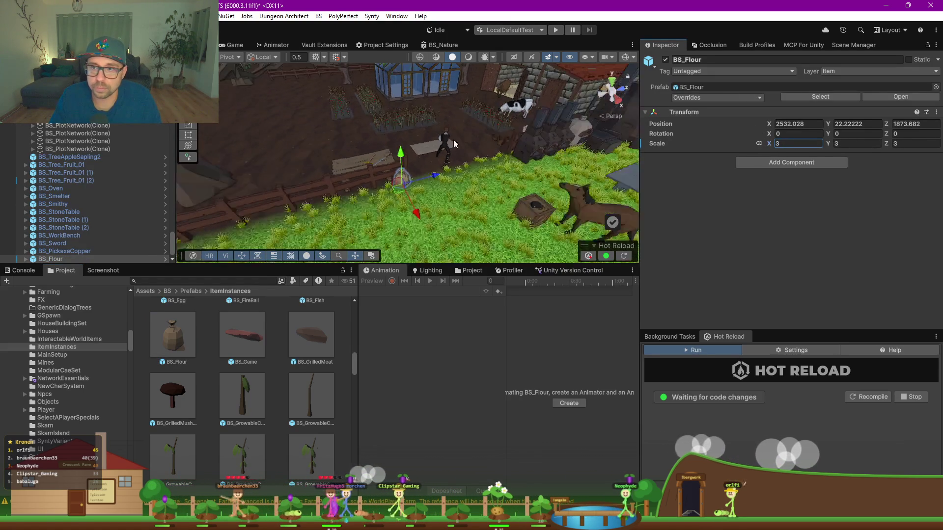
scroll(373, 222, up, 2)
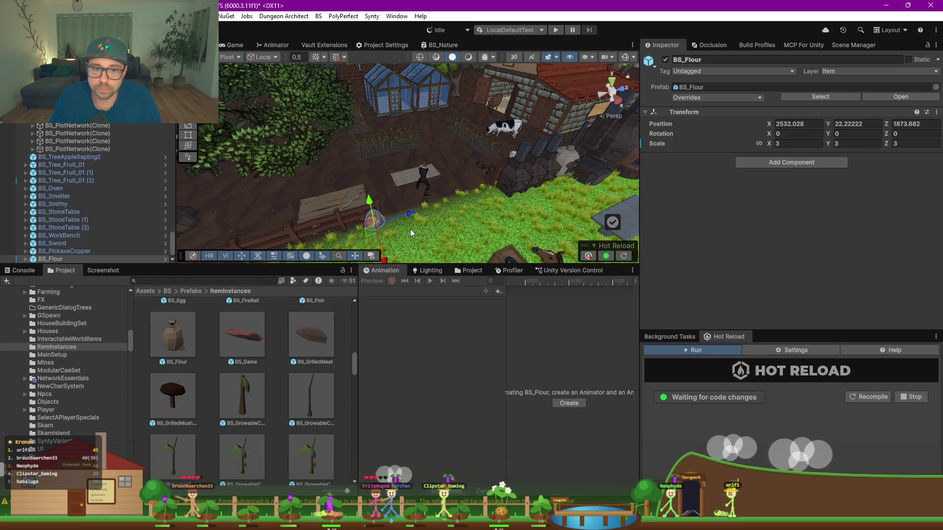
scroll(435, 162, up, 4)
scroll(435, 162, up, 3)
Add two flour sack copies beside it, turning the second about 192 degrees on Y
key(ctrl+d)
mouse_move(448, 154)
mouse_down()
mouse_move(414, 200)
mouse_move(382, 202)
mouse_move(463, 176)
mouse_up()
key(e)
key(w)
key(ctrl+d)
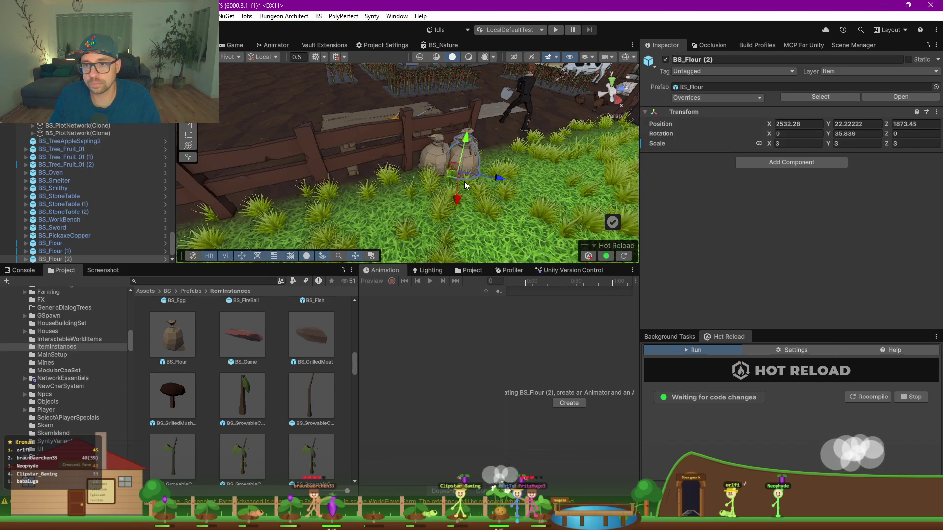
key(e)
drag(474, 201, 256, 223)
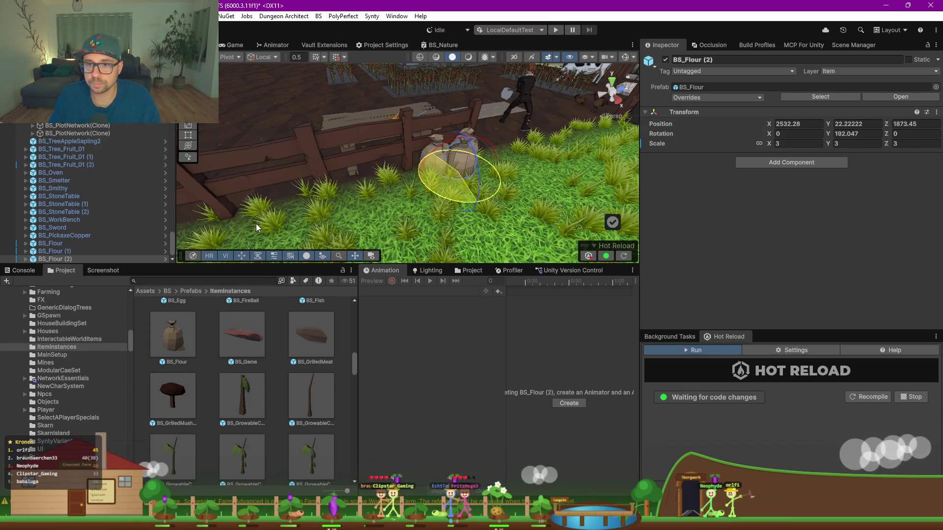
click(273, 353)
scroll(272, 353, up, 2)
scroll(272, 353, up, 2)
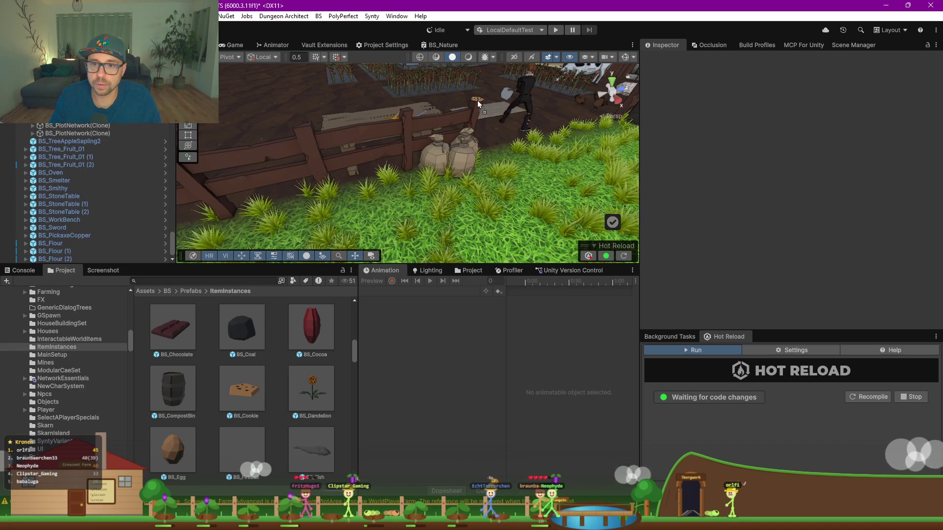
Place a BS_Cookie, scaled to 0.5493, on the crate beside the sleeping cat
mouse_move(437, 140)
mouse_down()
mouse_move(473, 96)
mouse_move(484, 125)
mouse_up()
scroll(476, 131, up, 5)
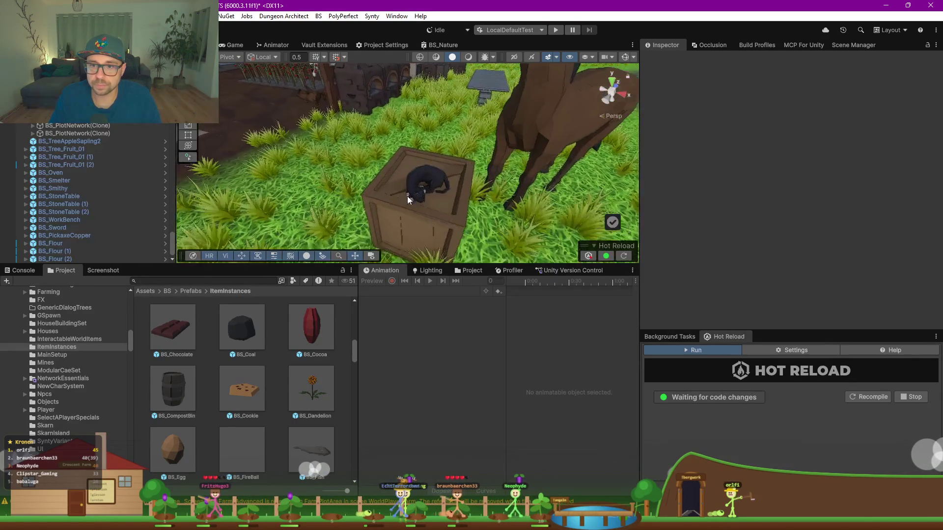
mouse_move(257, 389)
mouse_down()
mouse_move(418, 231)
mouse_move(457, 219)
mouse_move(489, 224)
mouse_move(439, 218)
mouse_move(408, 226)
mouse_up()
key(w)
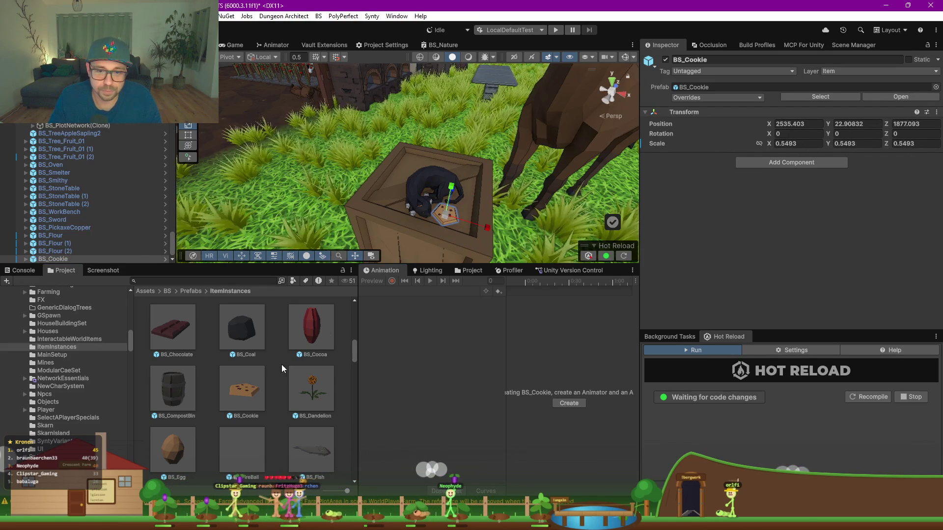
Add a BS_CompostBin barrel on the grass and move it back toward the house
mouse_move(173, 388)
mouse_down()
mouse_move(223, 172)
mouse_move(248, 194)
mouse_move(259, 185)
mouse_move(319, 185)
mouse_up()
key(f)
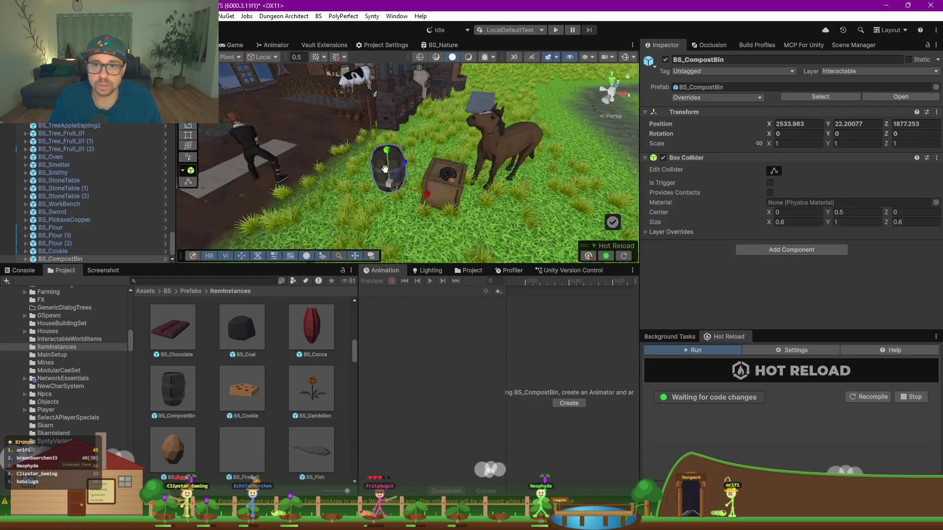
drag(423, 197, 404, 143)
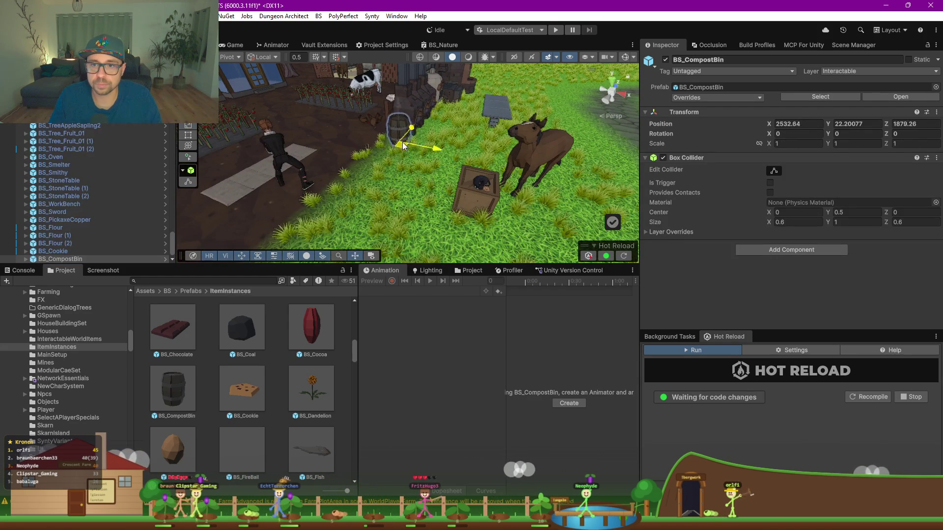
drag(302, 77, 388, 133)
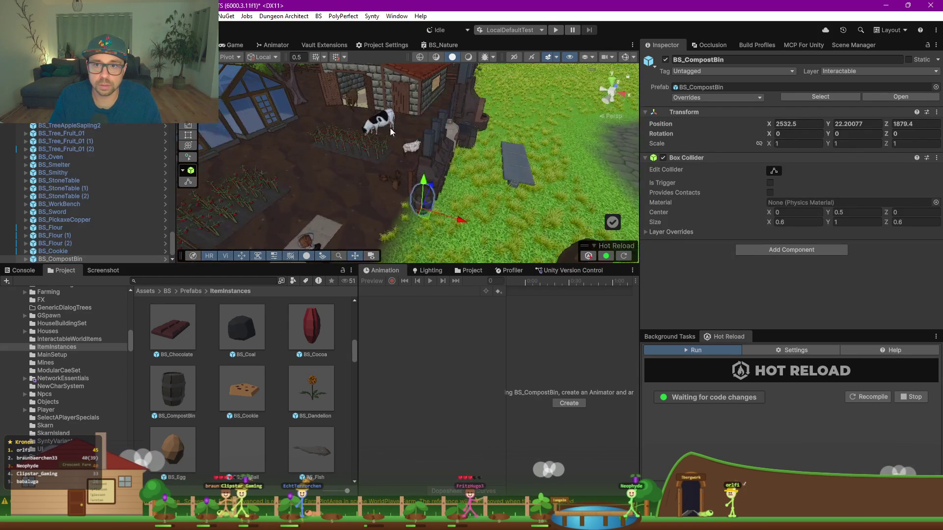
scroll(408, 114, up, 10)
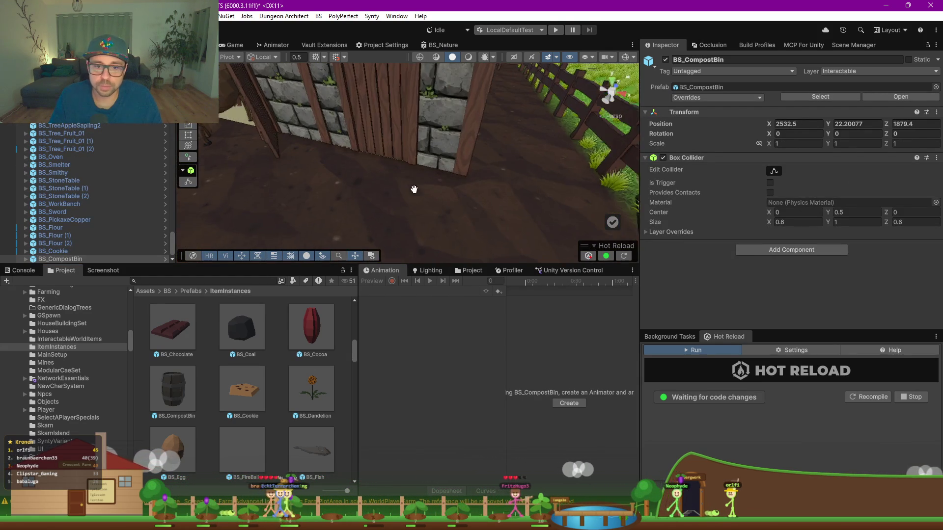
Place a compost-bin barrel against the house wall and duplicate it, stacking the third copy at Y 23.165
mouse_move(242, 225)
mouse_down()
mouse_move(273, 176)
mouse_move(327, 169)
mouse_move(384, 188)
mouse_up()
key(ctrl+d)
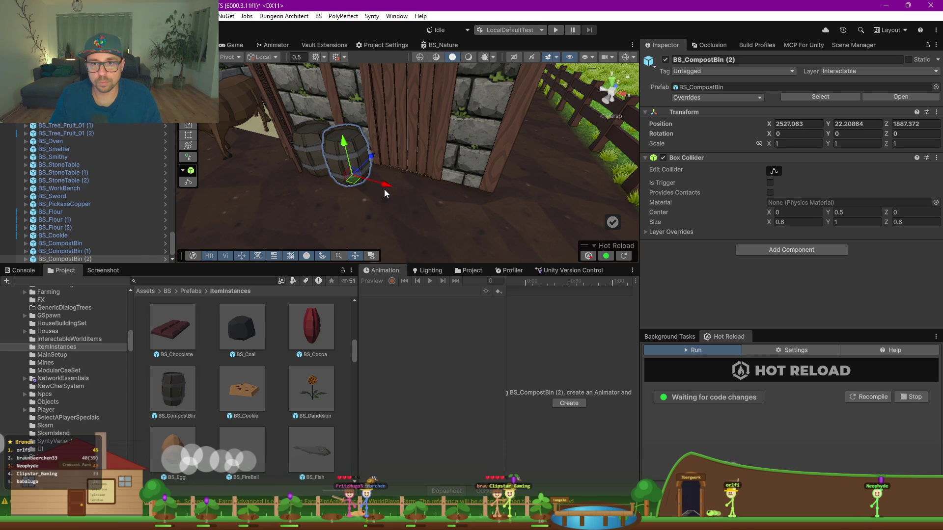
drag(326, 141, 319, 89)
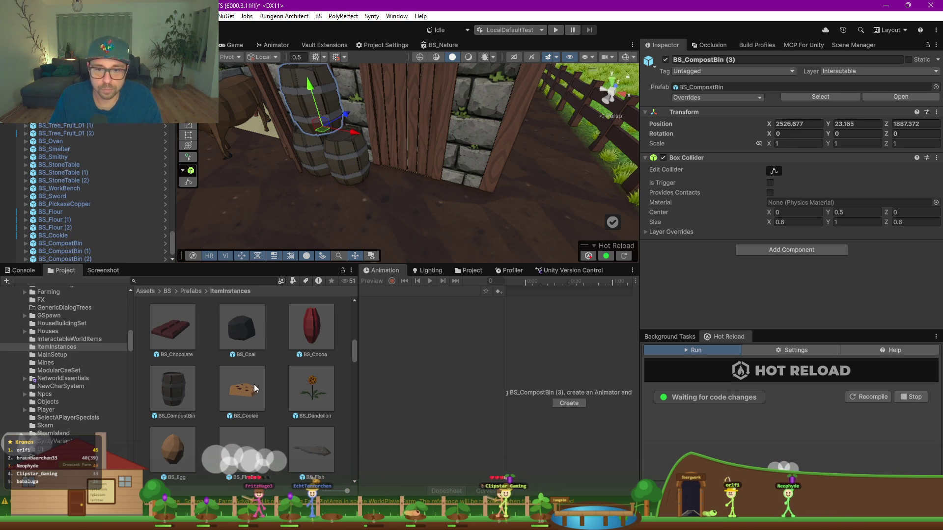
click(273, 374)
scroll(271, 374, up, 2)
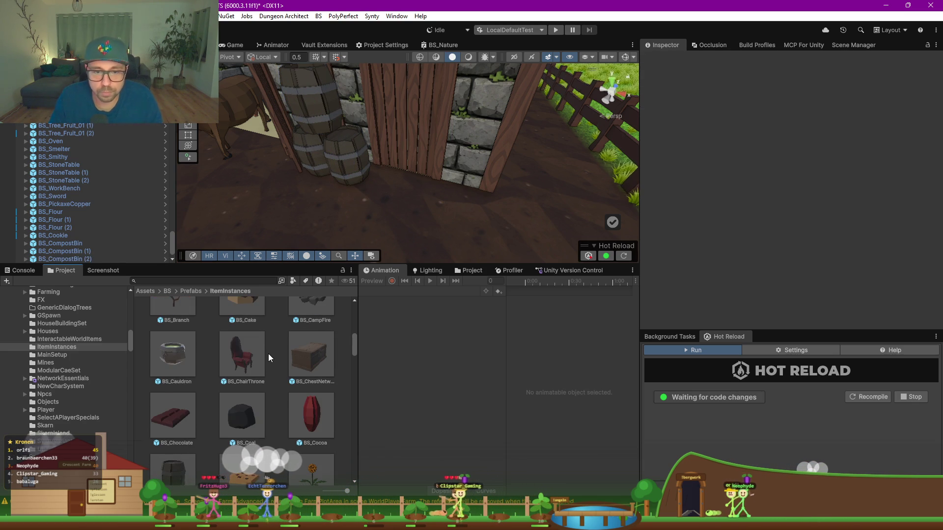
scroll(305, 213, down, 10)
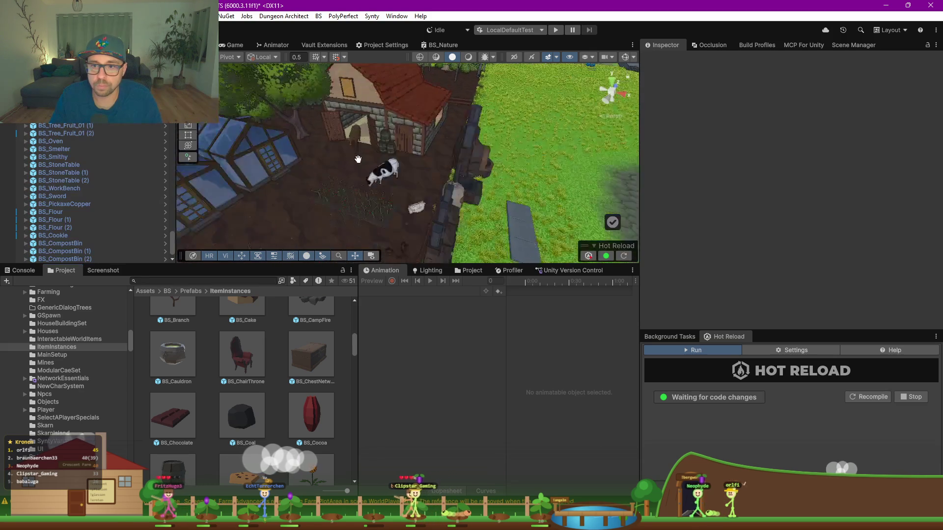
drag(348, 136, 386, 205)
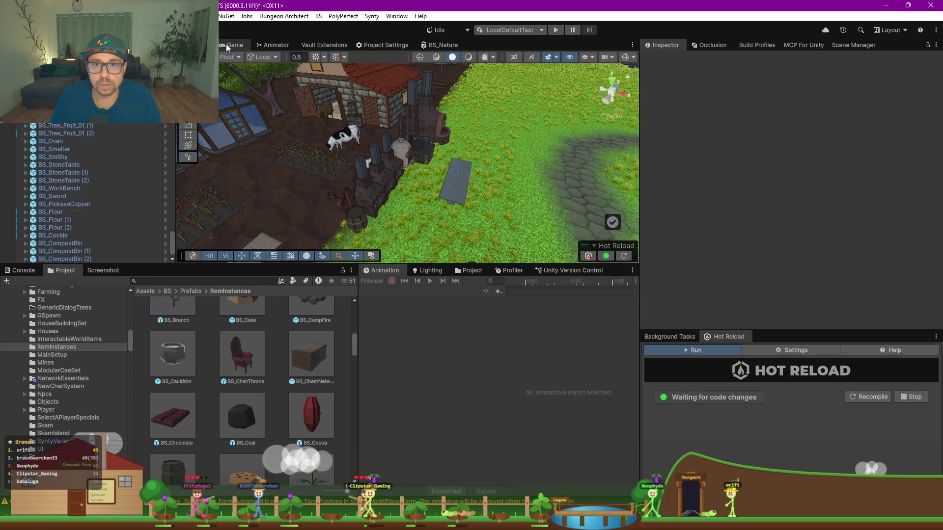
click(227, 47)
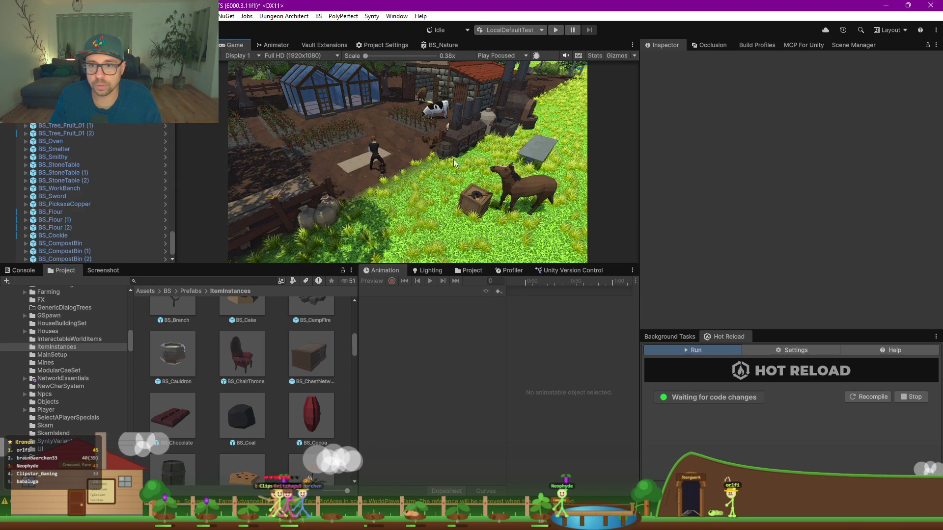
key(ctrl+1)
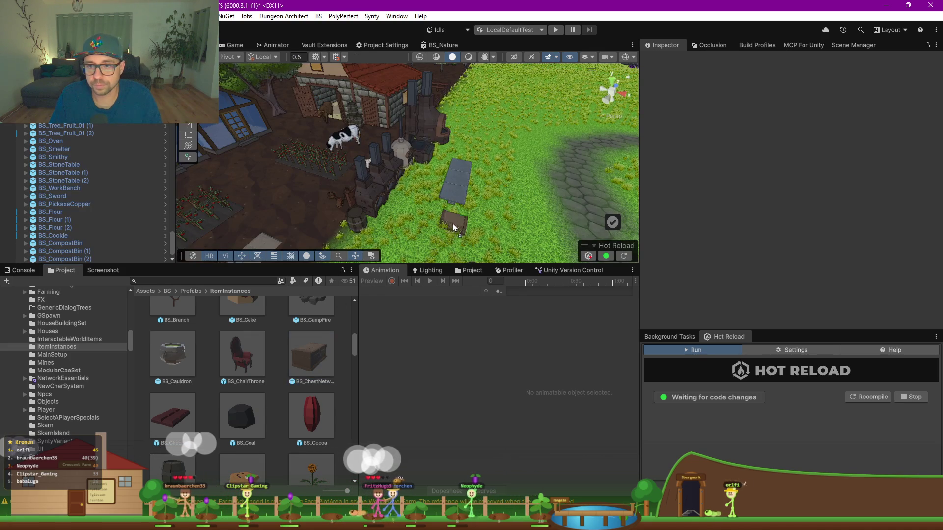
click(451, 219)
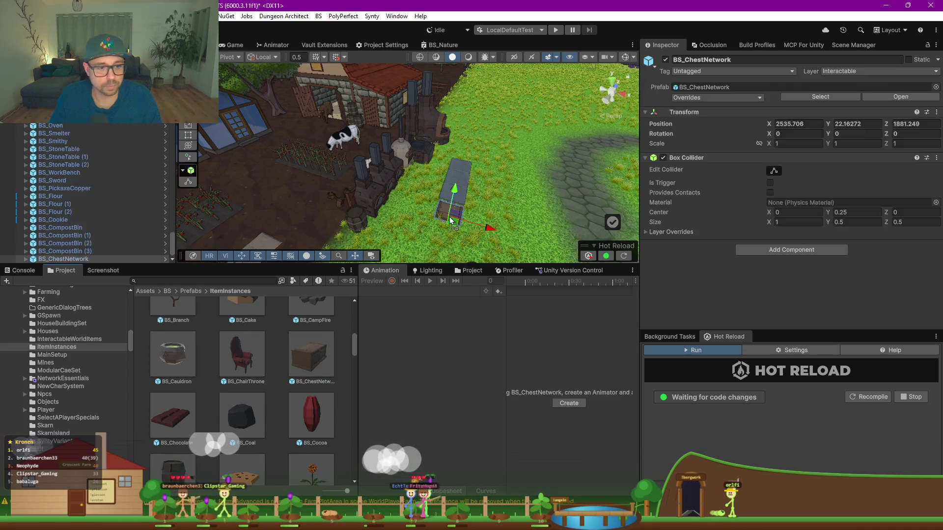
Set the BS_ChestNetwork chest's Transform Rotation Y to 180 so it faces the camera
key(f)
key(e)
mouse_move(437, 197)
mouse_down()
mouse_move(422, 211)
mouse_move(403, 211)
mouse_up()
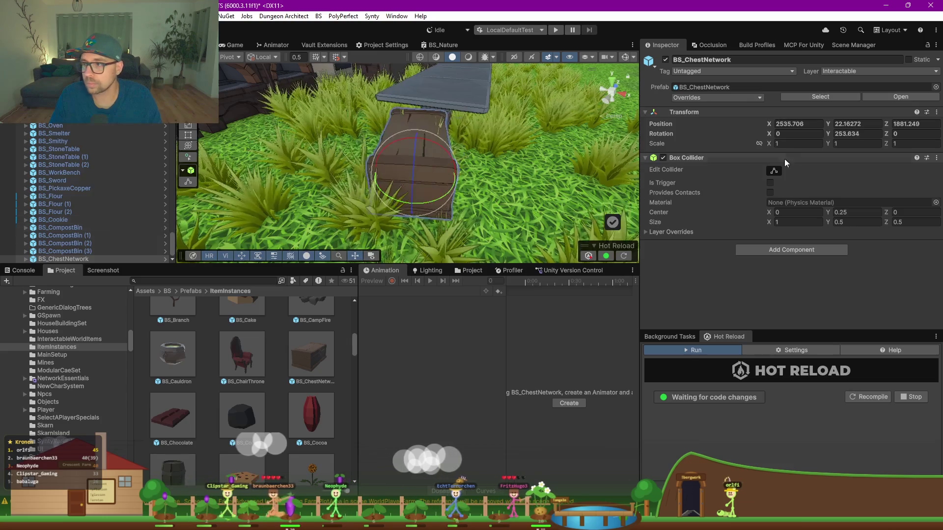
click(847, 133)
text(180)
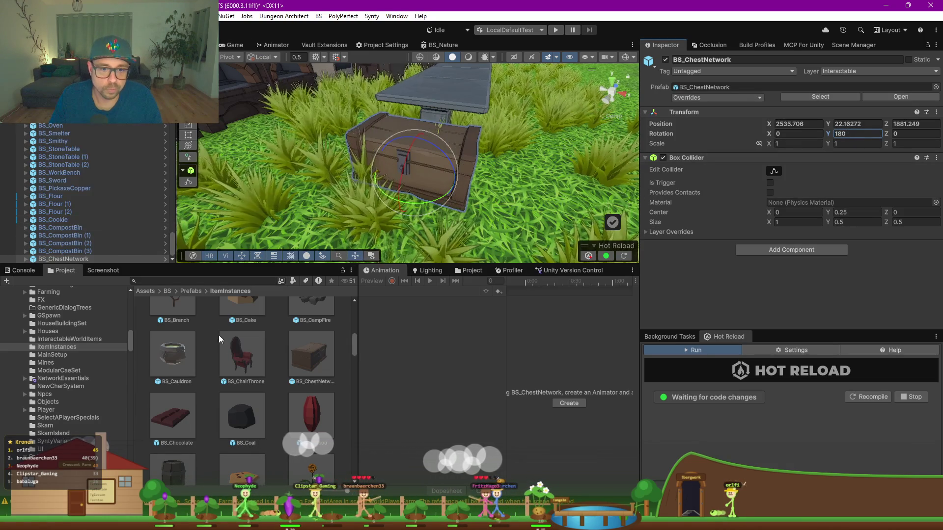
click(214, 355)
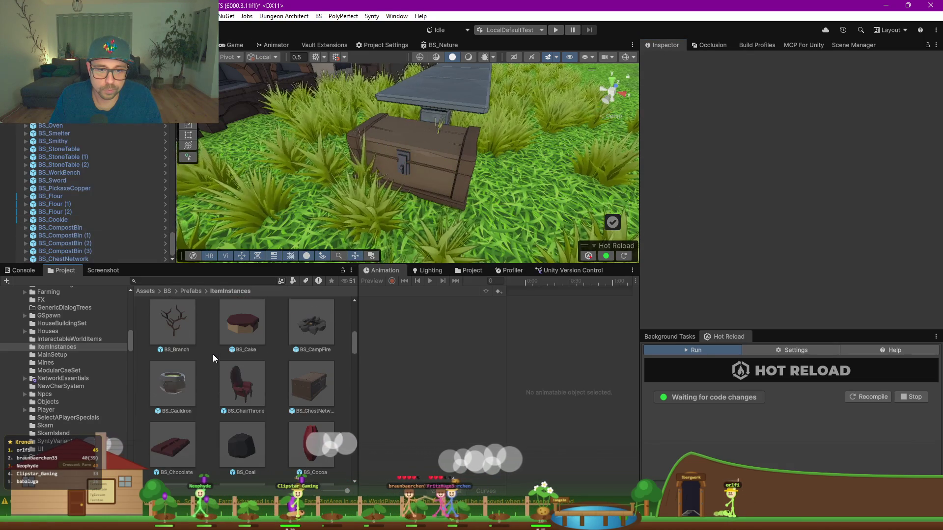
scroll(225, 352, up, 2)
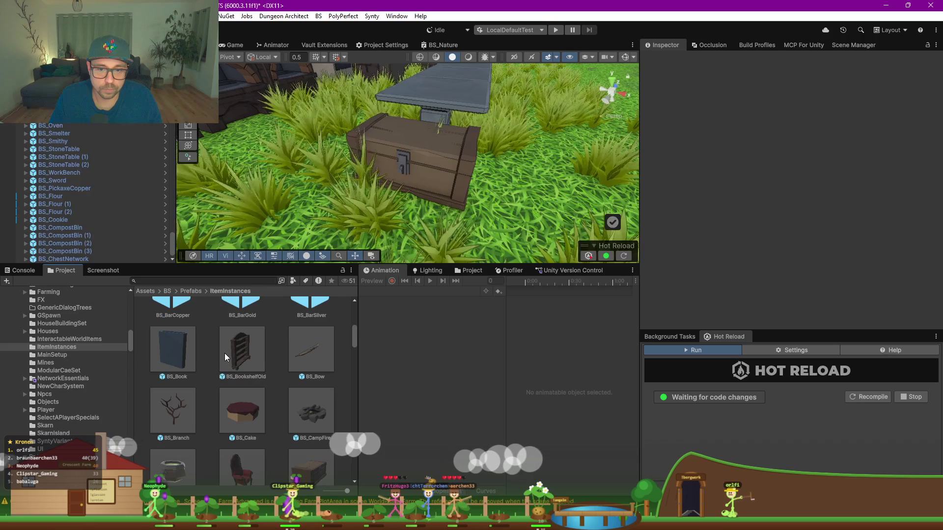
scroll(343, 154, down, 5)
scroll(343, 154, down, 3)
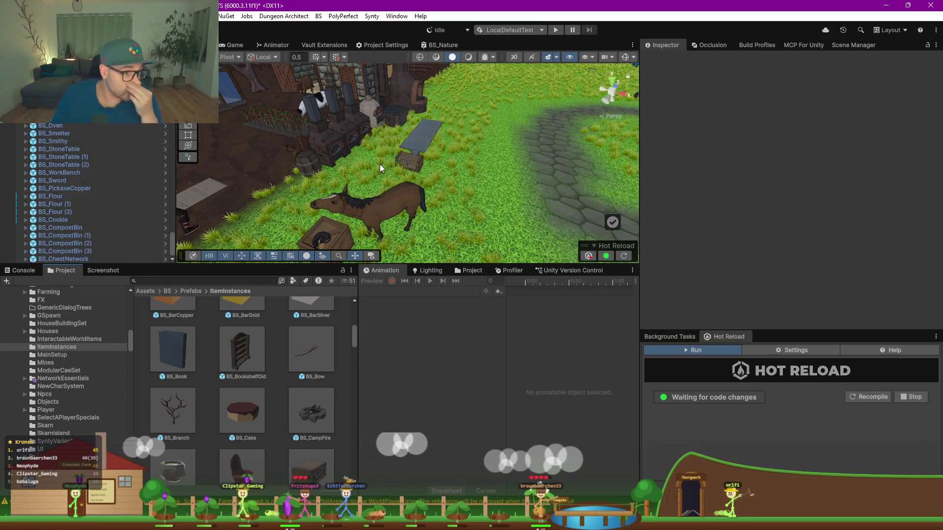
scroll(394, 161, down, 3)
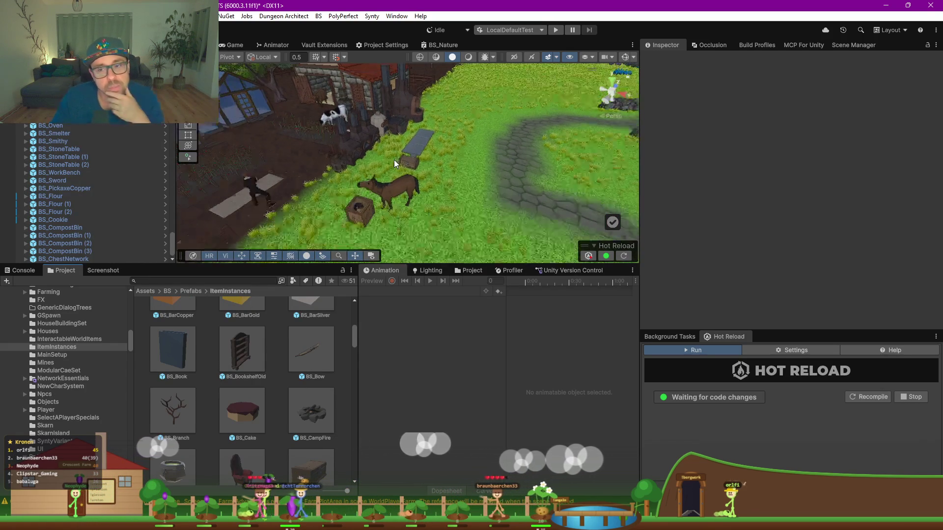
scroll(394, 160, down, 2)
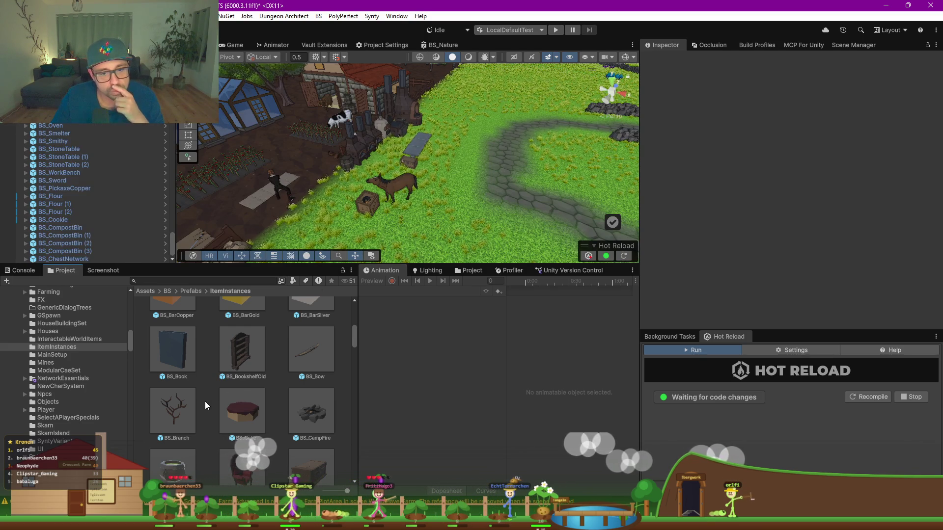
Place a BS_BarCopper on the stone slab, then duplicate it and stack the copy on top
scroll(206, 399, up, 2)
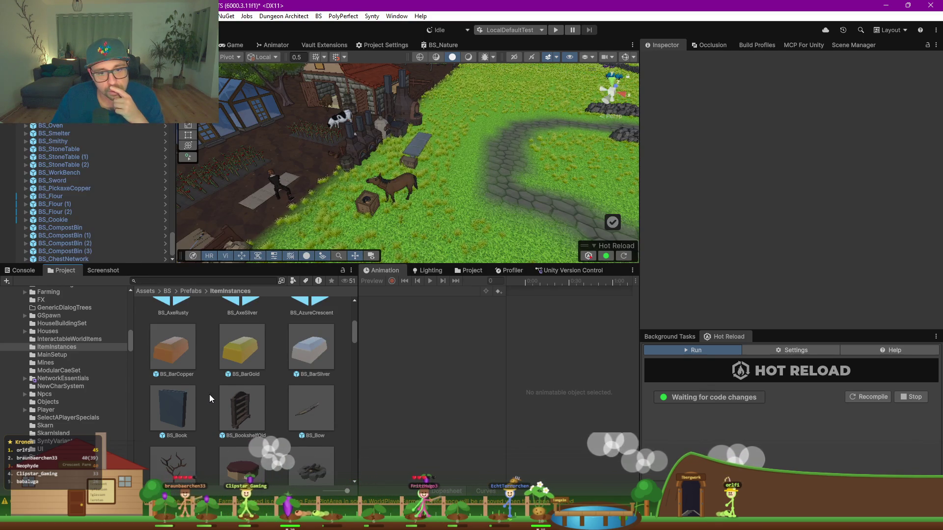
scroll(208, 388, up, 2)
drag(283, 209, 434, 157)
scroll(445, 152, down, 5)
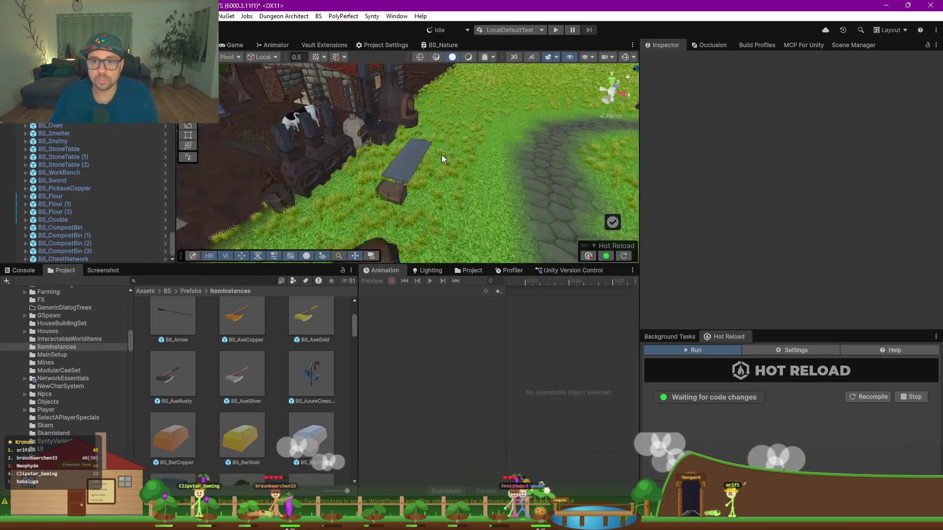
mouse_move(170, 441)
mouse_down()
mouse_move(370, 202)
mouse_move(369, 174)
mouse_up()
key(f)
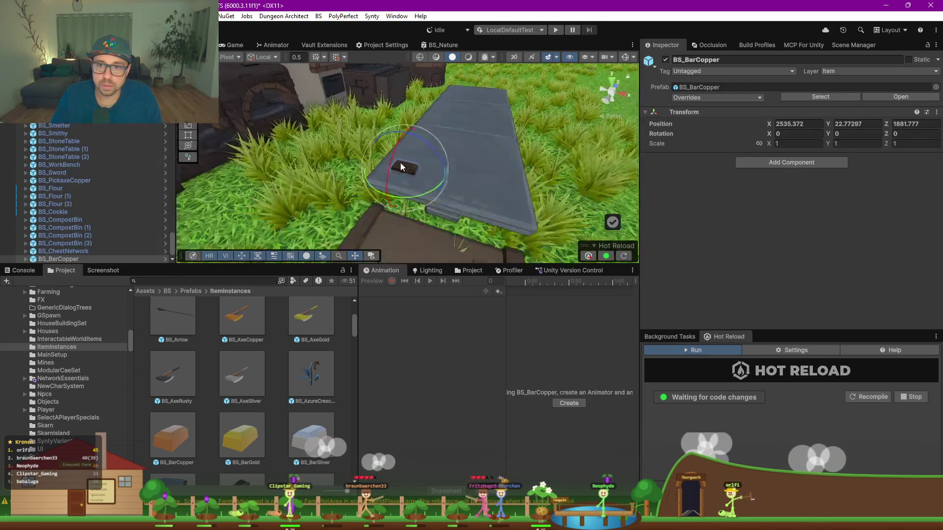
key(w)
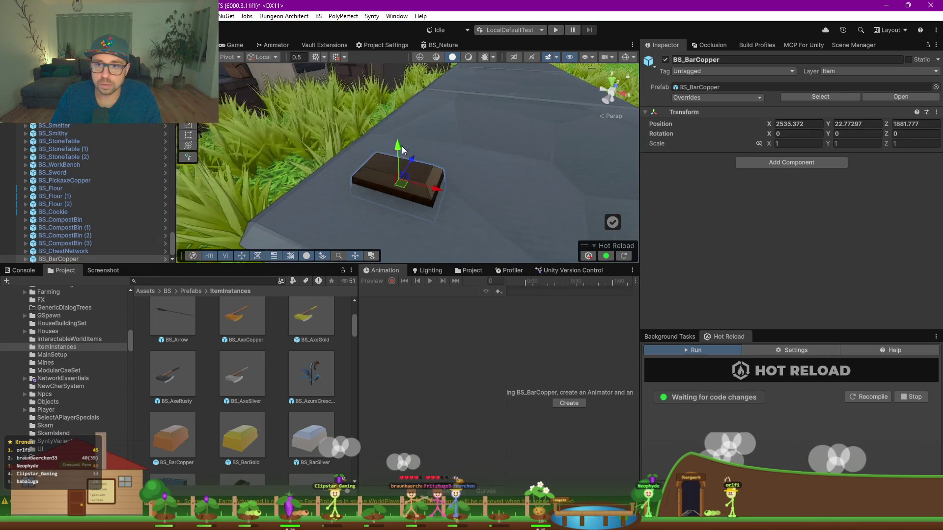
mouse_move(400, 143)
mouse_down()
mouse_move(385, 180)
mouse_move(555, 181)
mouse_move(545, 135)
mouse_up()
key(ctrl+d)
key(ctrl+d)
key(ctrl+d)
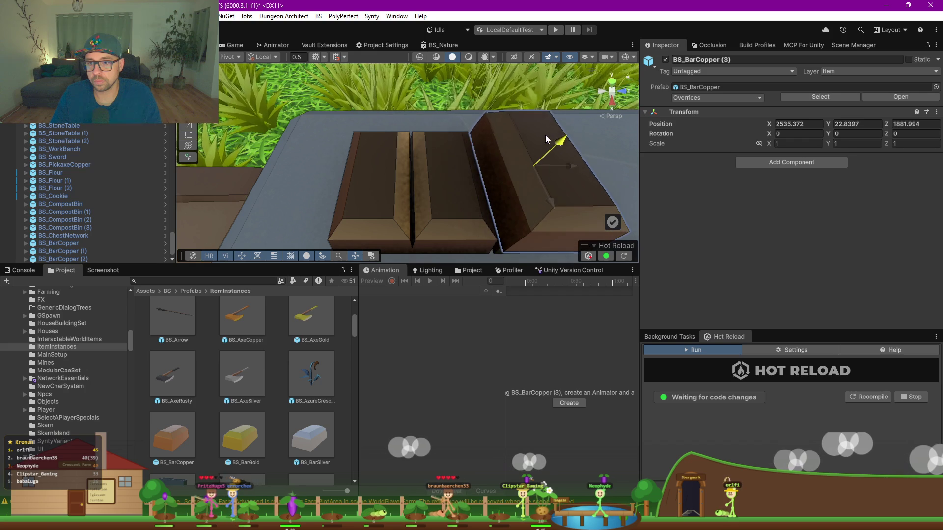
drag(566, 166, 527, 171)
mouse_move(588, 222)
mouse_down()
mouse_move(525, 191)
mouse_move(501, 138)
mouse_up()
drag(470, 86, 473, 57)
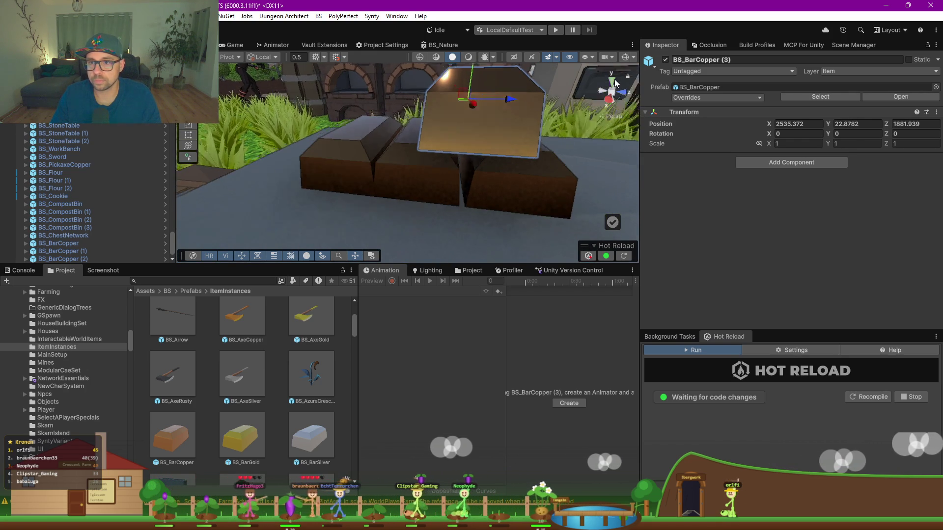
Duplicate more copper bars to finish a six-bar pyramid topped at Y 22.956
click(612, 80)
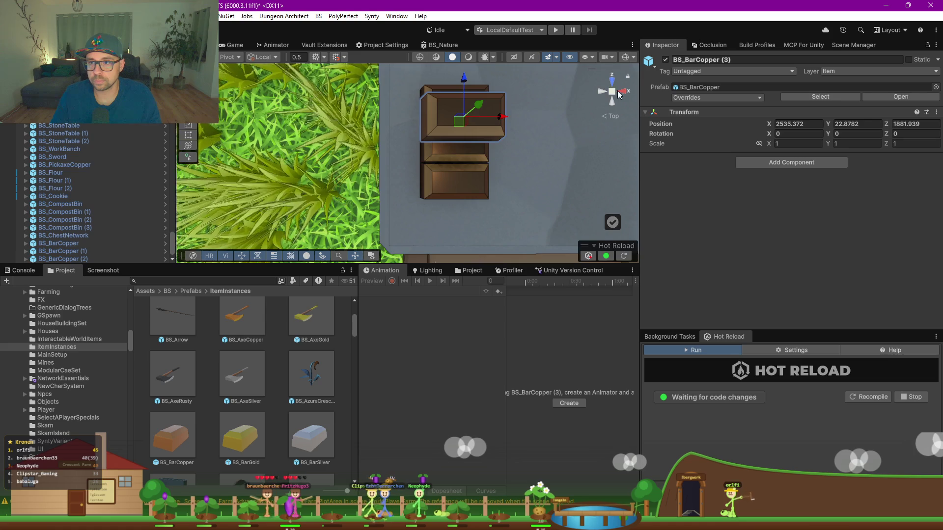
click(613, 90)
click(620, 92)
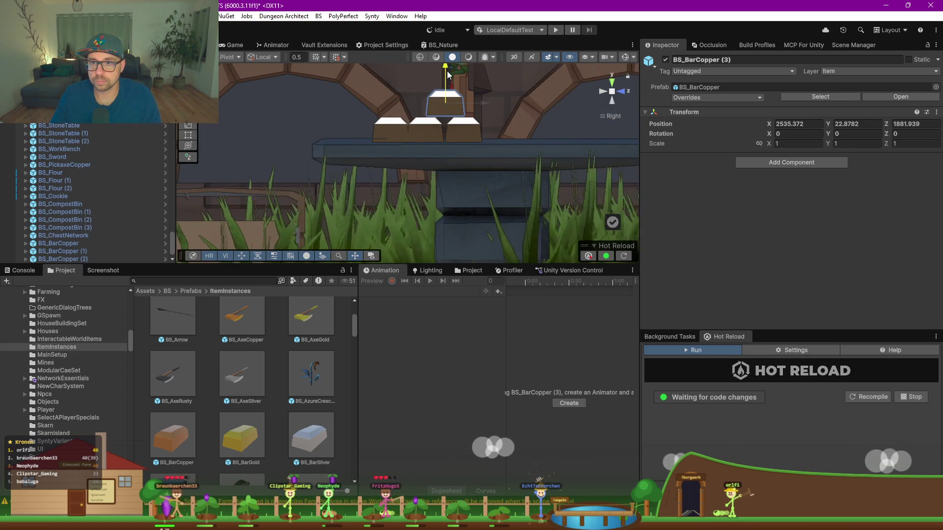
key(ctrl+d)
mouse_move(476, 103)
mouse_down()
mouse_move(443, 106)
mouse_move(462, 101)
mouse_move(438, 75)
mouse_up()
key(ctrl+d)
mouse_move(352, 136)
mouse_down()
mouse_move(481, 203)
mouse_move(585, 116)
mouse_up()
click(612, 93)
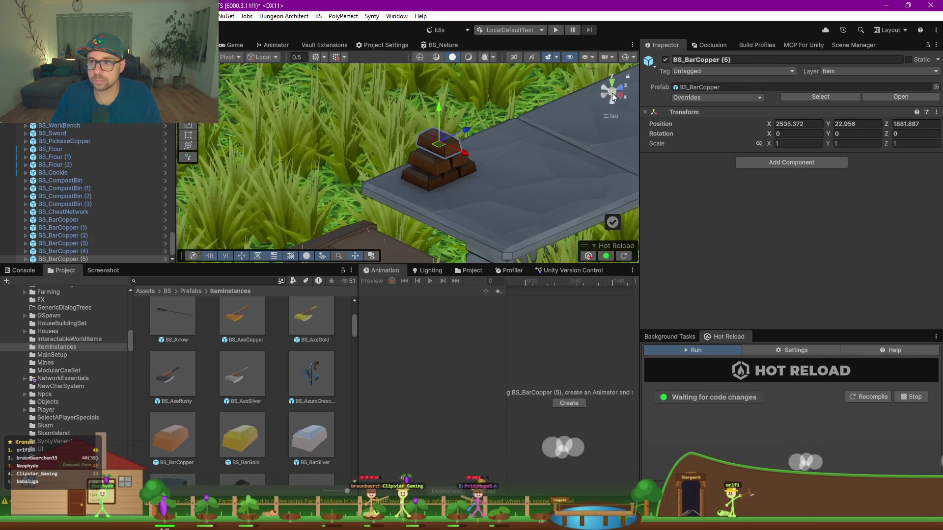
mouse_move(492, 145)
mouse_down()
mouse_move(460, 175)
mouse_move(496, 160)
mouse_move(470, 167)
mouse_up()
click(211, 362)
scroll(211, 361, up, 3)
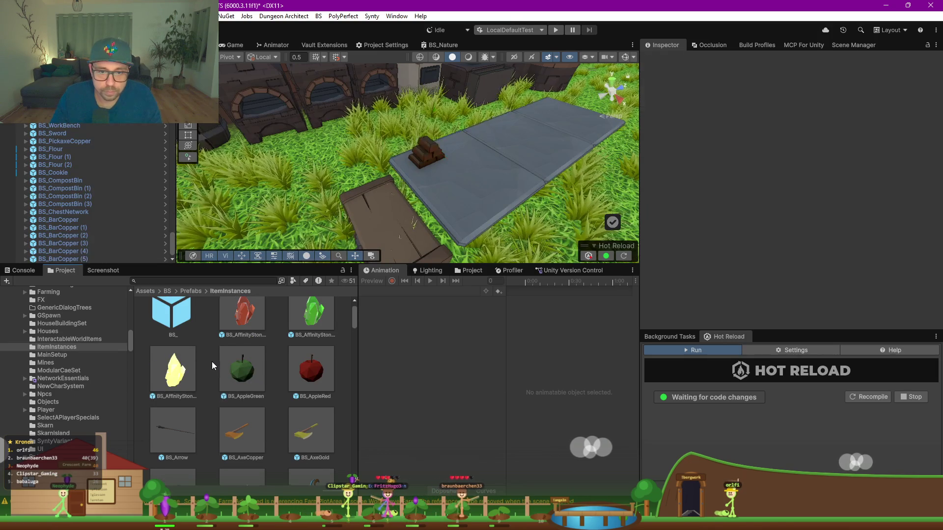
Place the fire and light affinity crystals on the stone platform
mouse_move(243, 332)
mouse_down()
mouse_move(354, 236)
mouse_move(469, 170)
mouse_move(461, 153)
mouse_up()
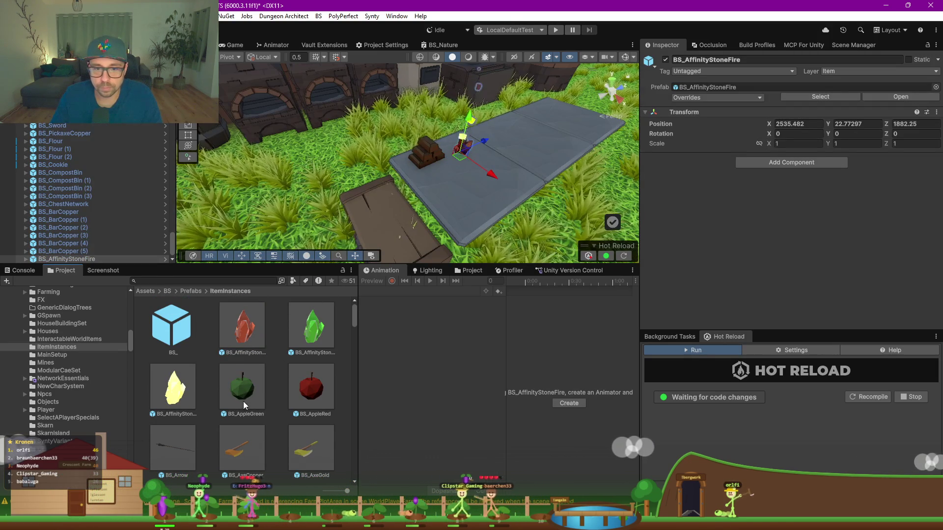
drag(371, 236, 448, 173)
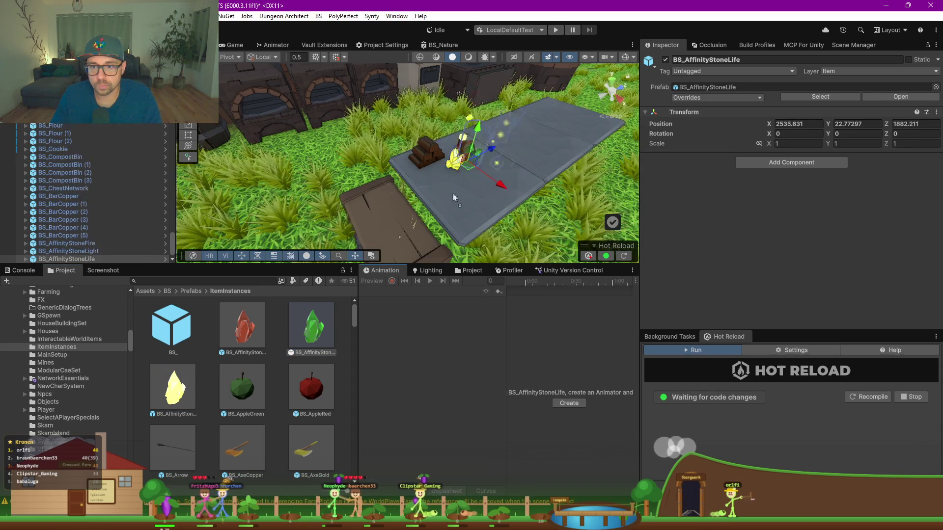
click(339, 369)
scroll(333, 368, down, 3)
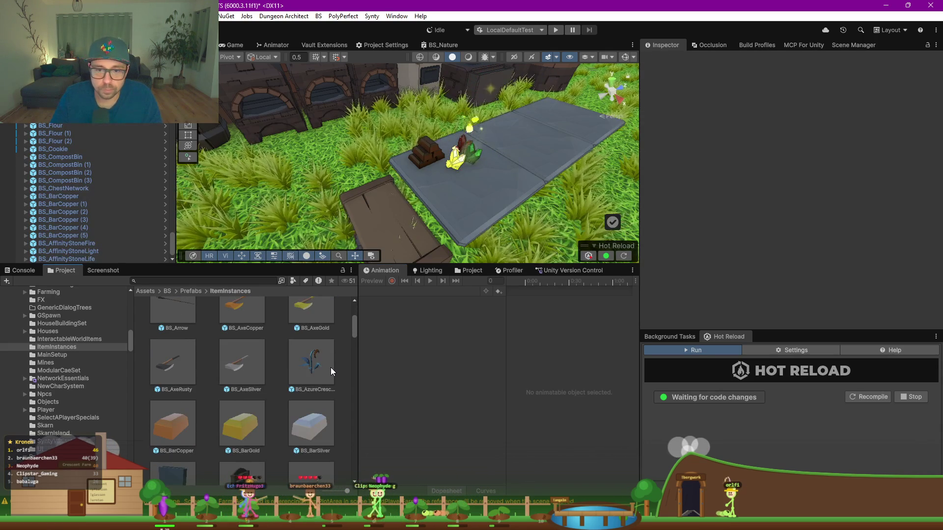
scroll(295, 378, down, 3)
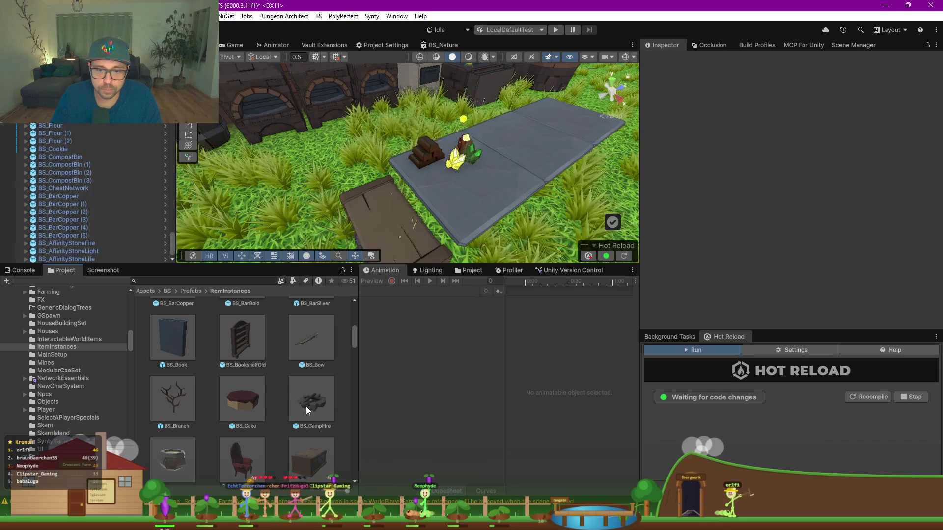
scroll(285, 391, down, 1)
Add a BS_MilkingPail near the ovens at X 2532.689, Z 1879.361, then show the Game view
mouse_move(247, 349)
mouse_down()
mouse_move(454, 147)
mouse_move(479, 199)
mouse_move(279, 359)
mouse_up()
scroll(279, 359, down, 2)
scroll(278, 363, down, 2)
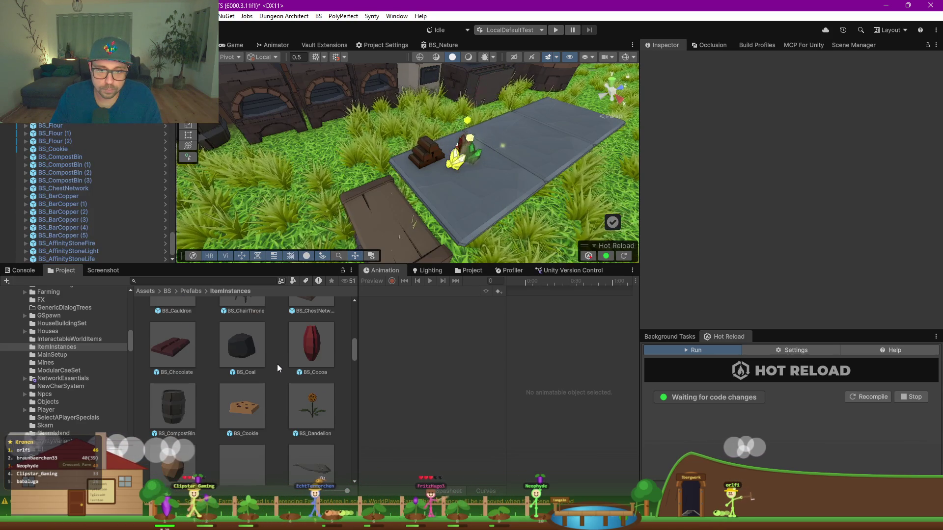
scroll(321, 393, down, 8)
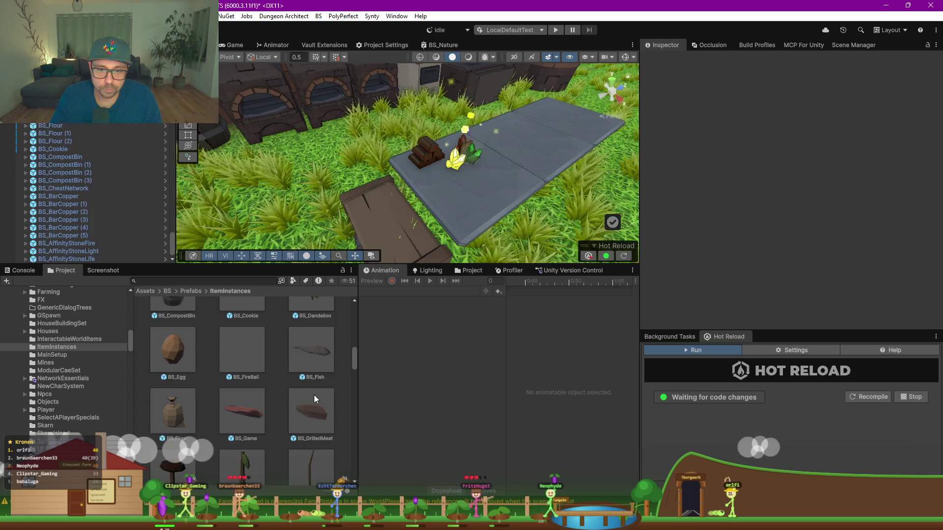
scroll(302, 399, down, 6)
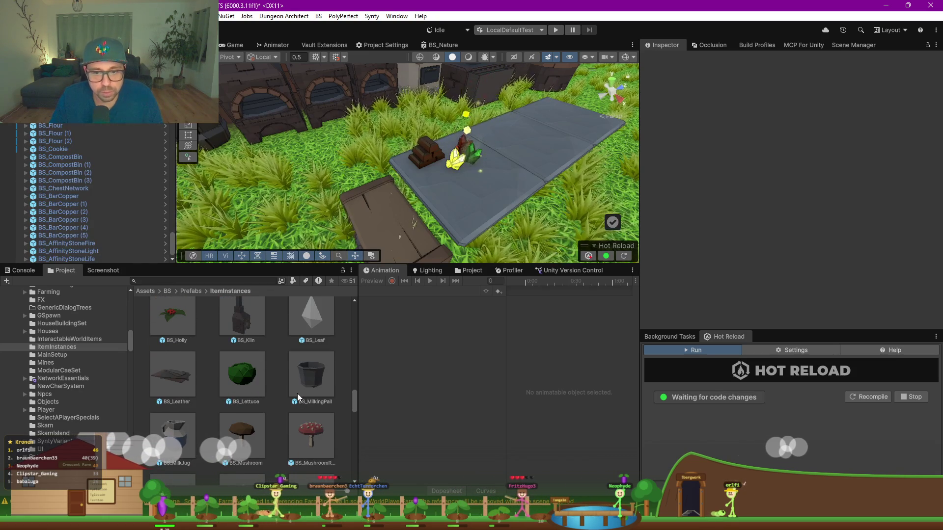
drag(314, 182, 510, 228)
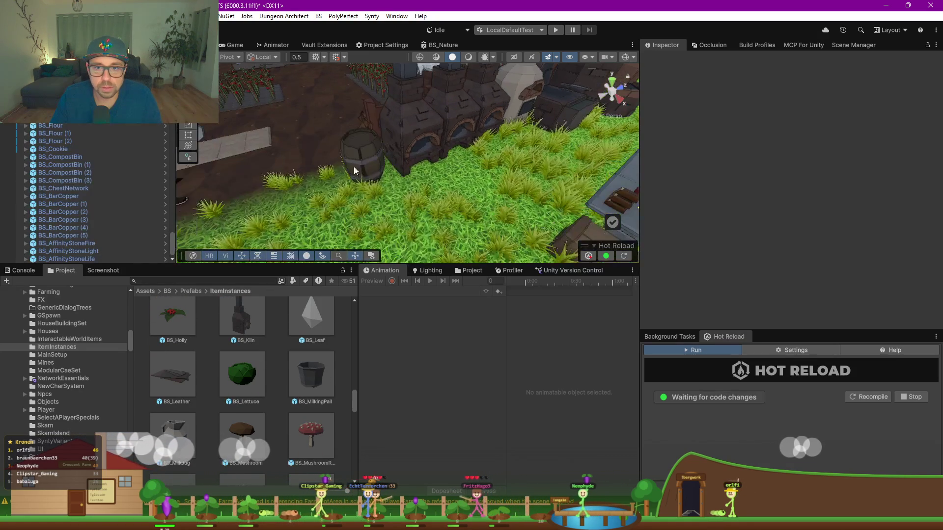
drag(358, 144, 360, 139)
scroll(320, 193, down, 3)
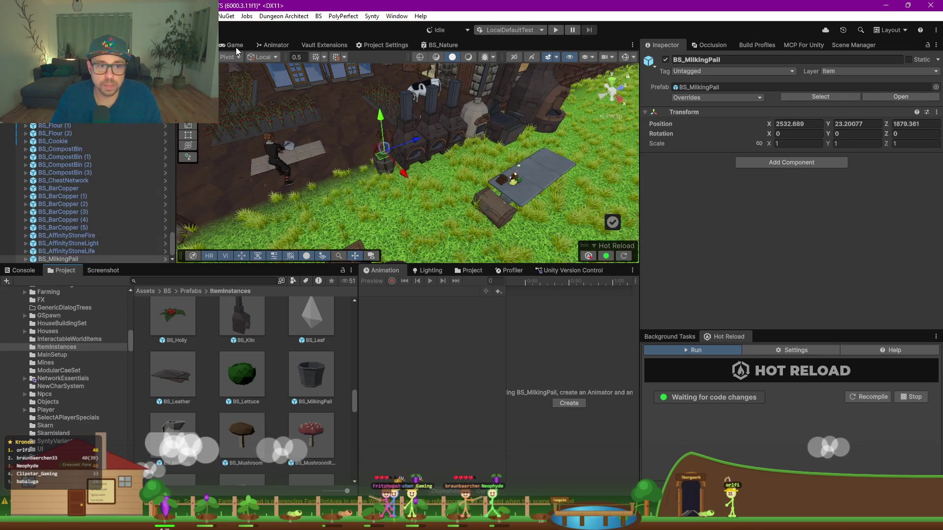
click(235, 45)
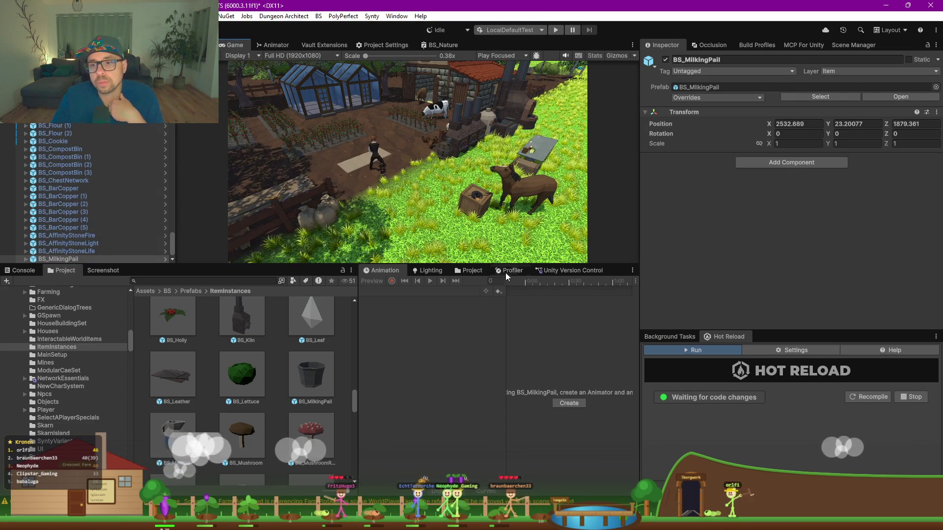
Enlarge the Game view and take a 3840x2160 screenshot from the Screenshot tab
drag(506, 265, 506, 387)
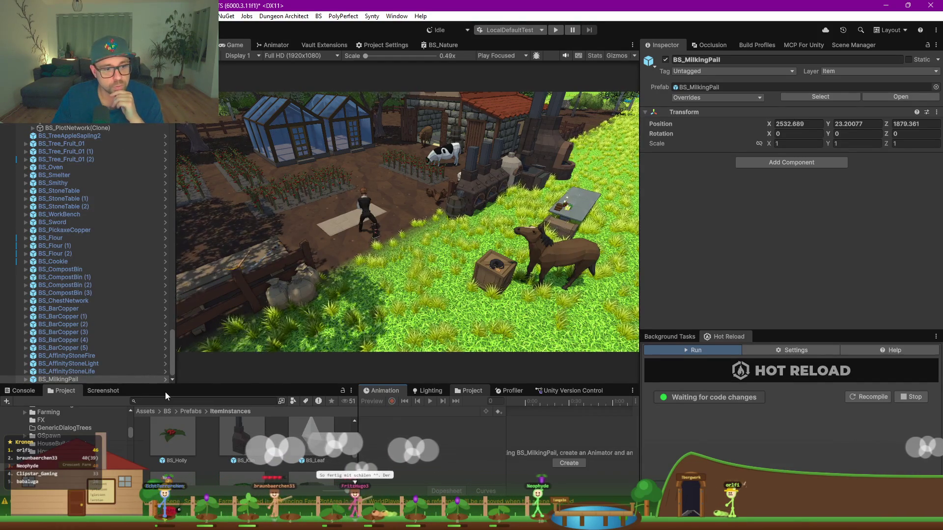
click(104, 392)
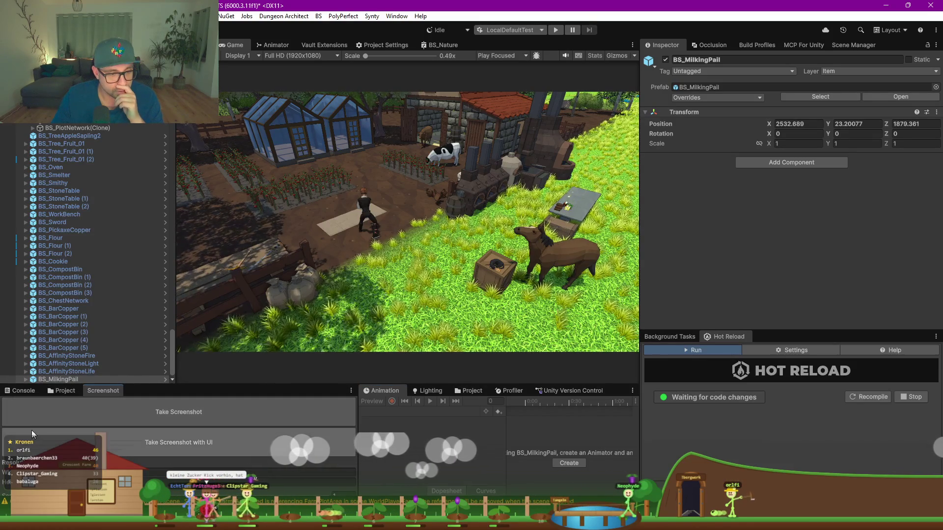
click(181, 413)
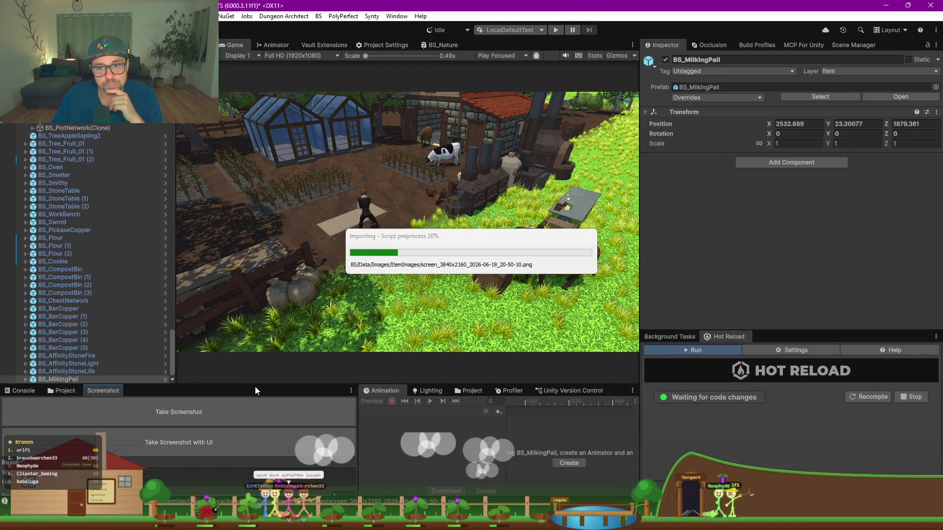
drag(255, 386, 255, 219)
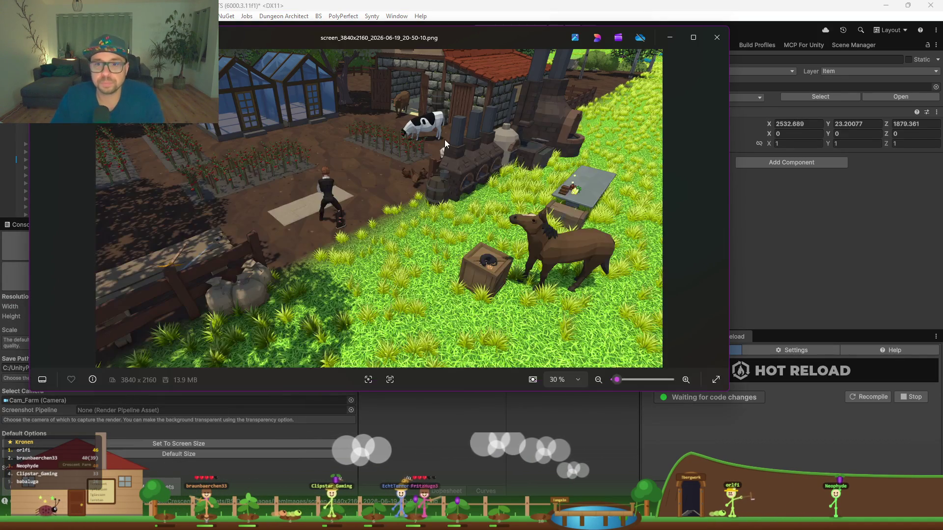
Snap the new farm screenshot right and the older forest screenshot left, then return to Unity
drag(388, 46, 435, 69)
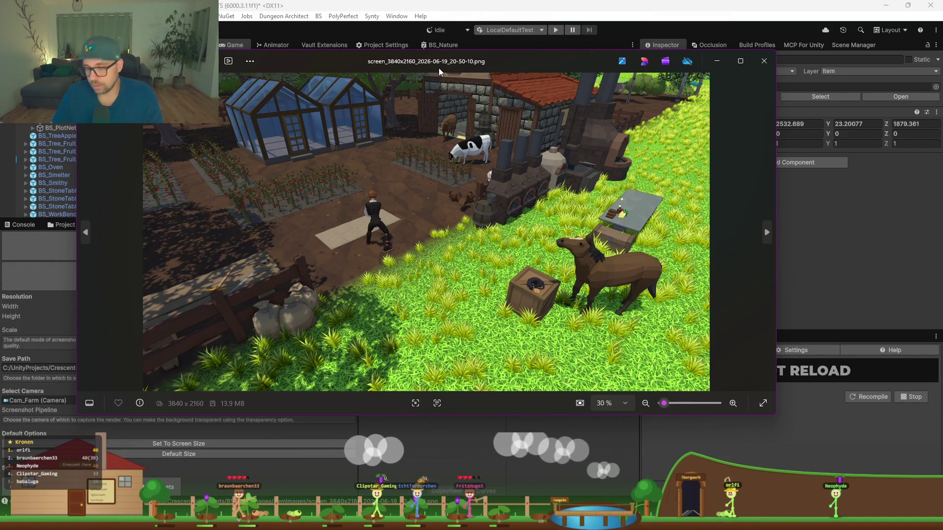
key(super+Right)
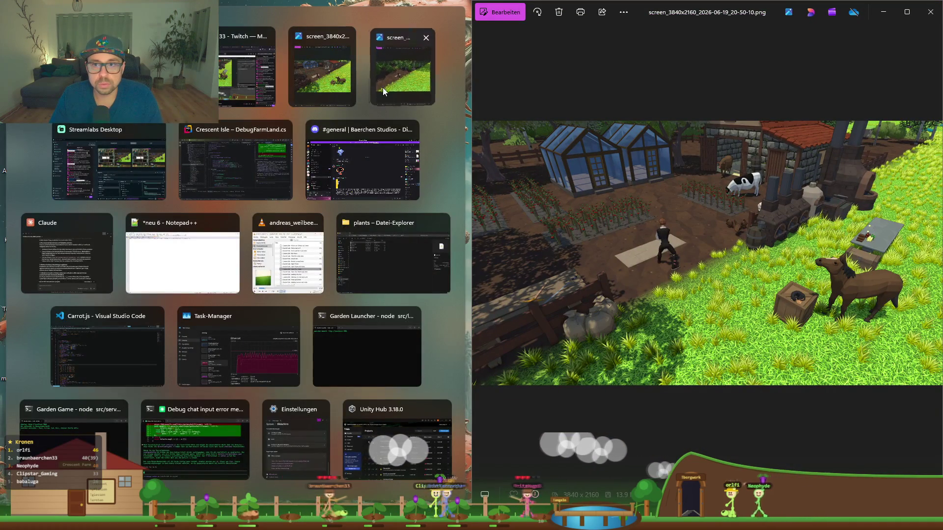
click(383, 86)
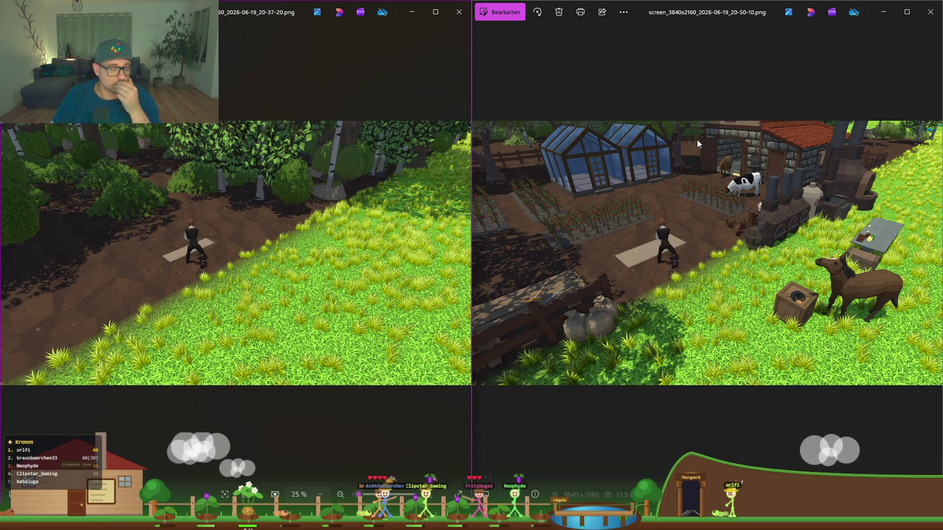
click(566, 406)
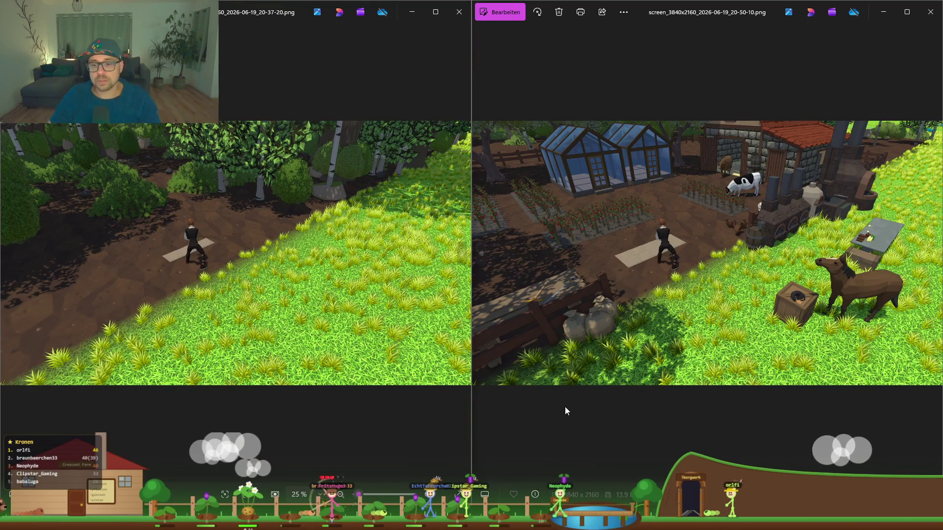
key(alt+Tab)
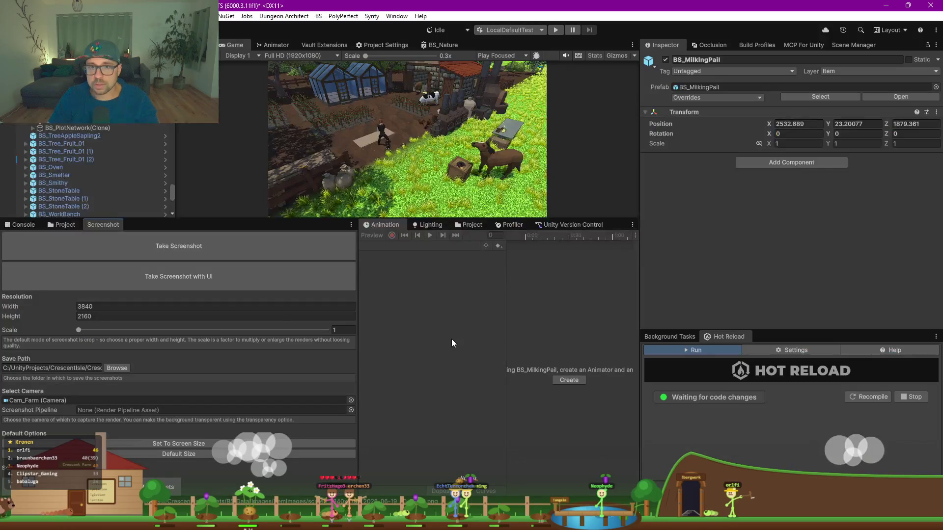
Open Vault Extensions, enlarge the panel and list the CraftingConfigs > CraftRecipe assets
click(318, 46)
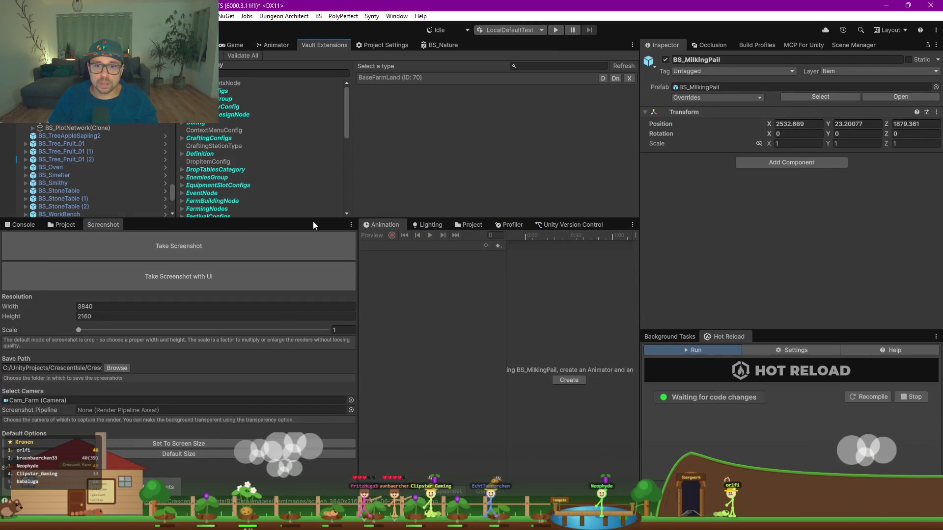
drag(312, 233, 312, 377)
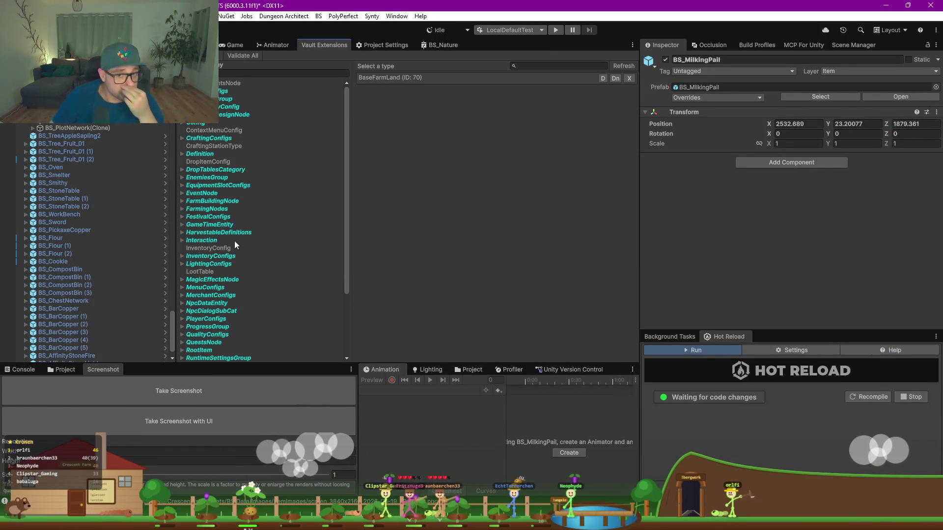
scroll(210, 181, down, 2)
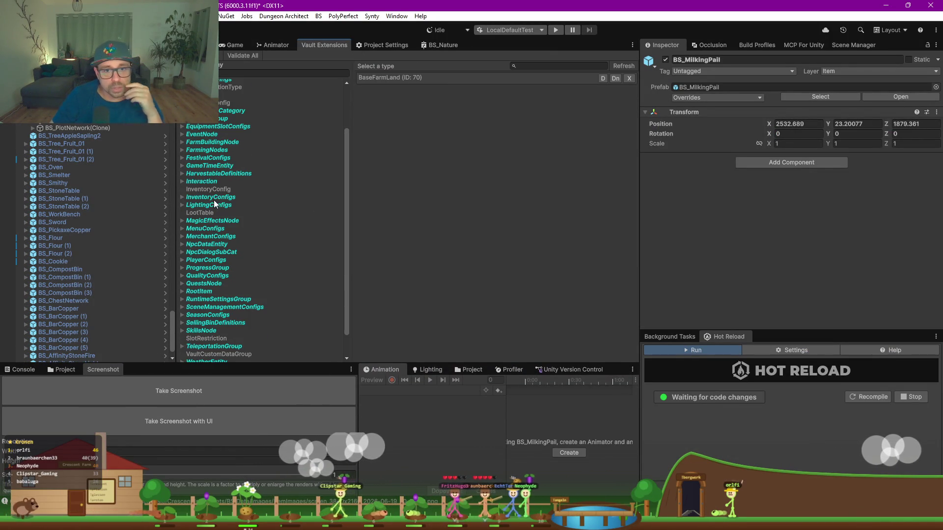
click(213, 198)
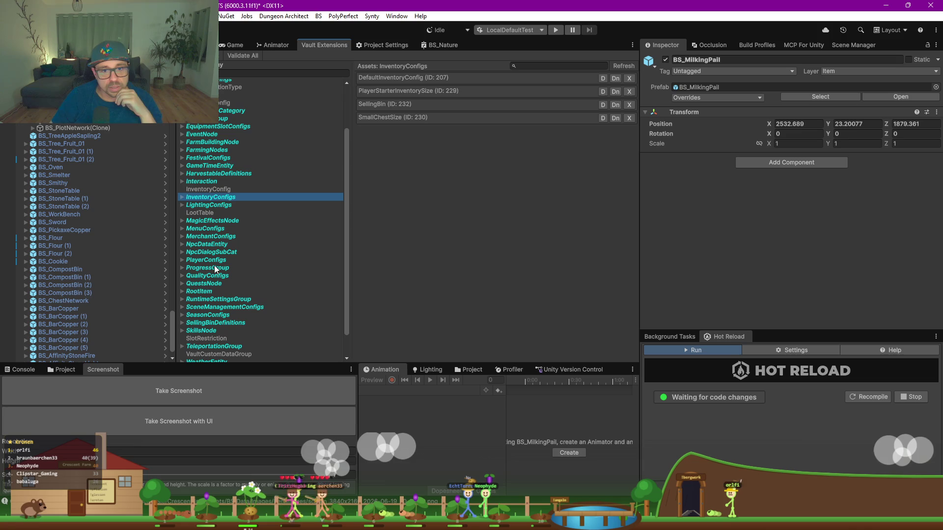
scroll(194, 136, up, 2)
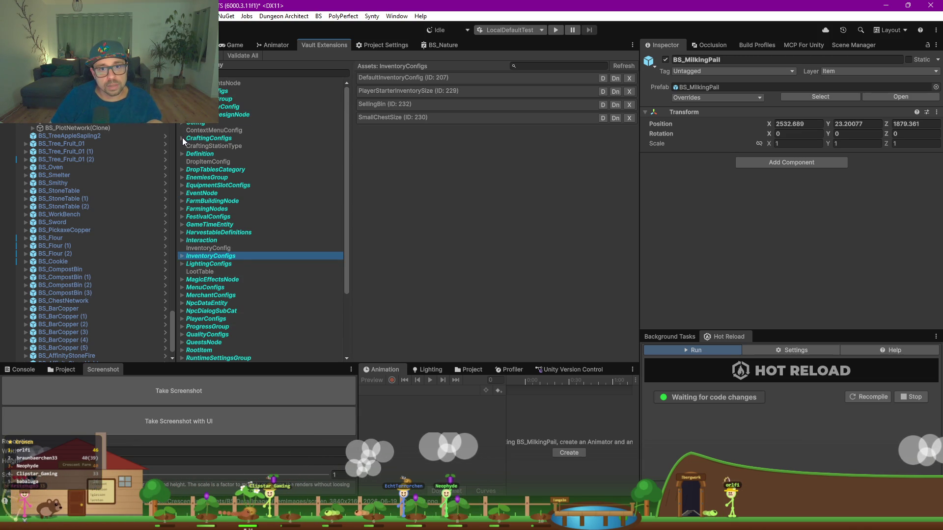
click(181, 138)
click(207, 154)
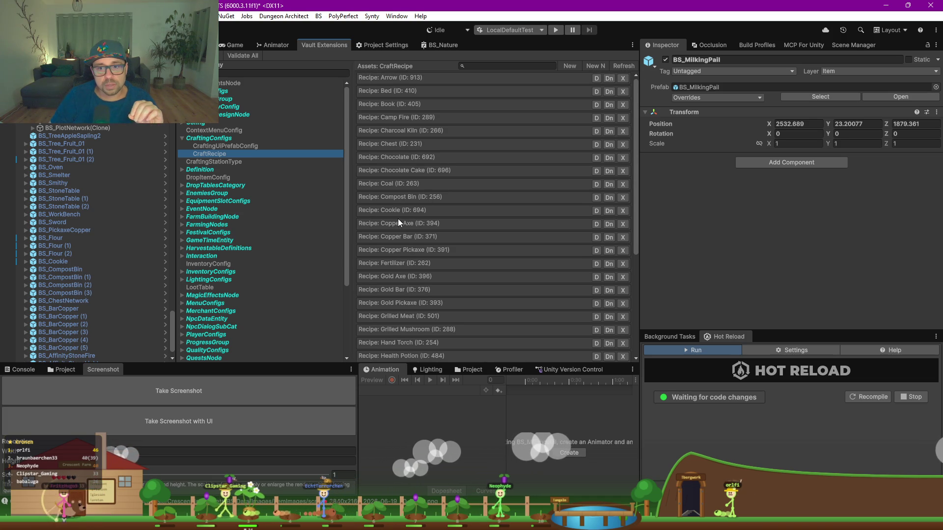
Confirm the Coal recipe's crafting station is the Kiln, then view the Chocolate Cake recipe (ID 696)
click(399, 132)
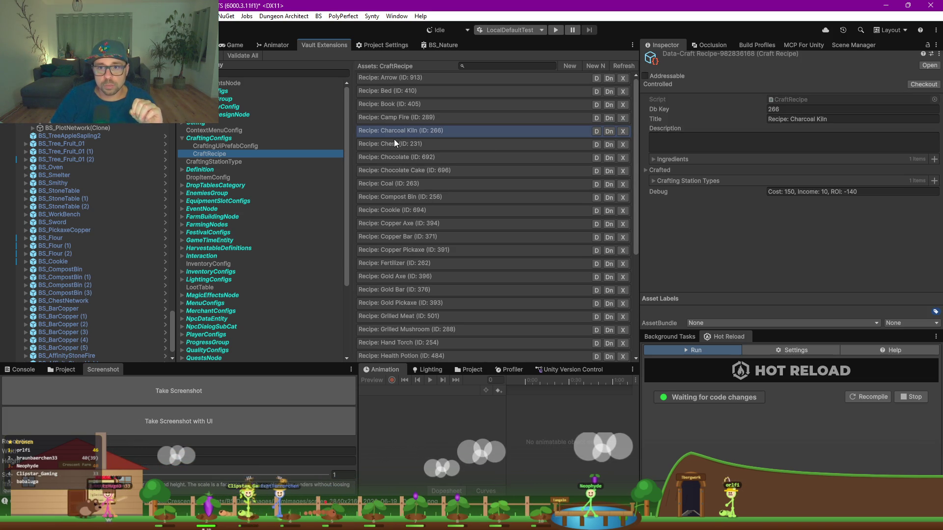
scroll(420, 243, down, 3)
scroll(420, 243, down, 6)
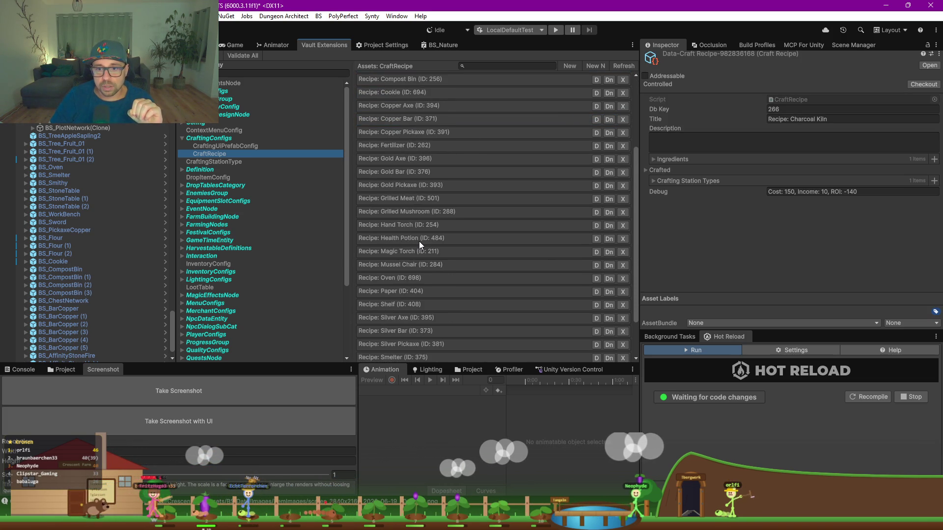
scroll(418, 243, up, 9)
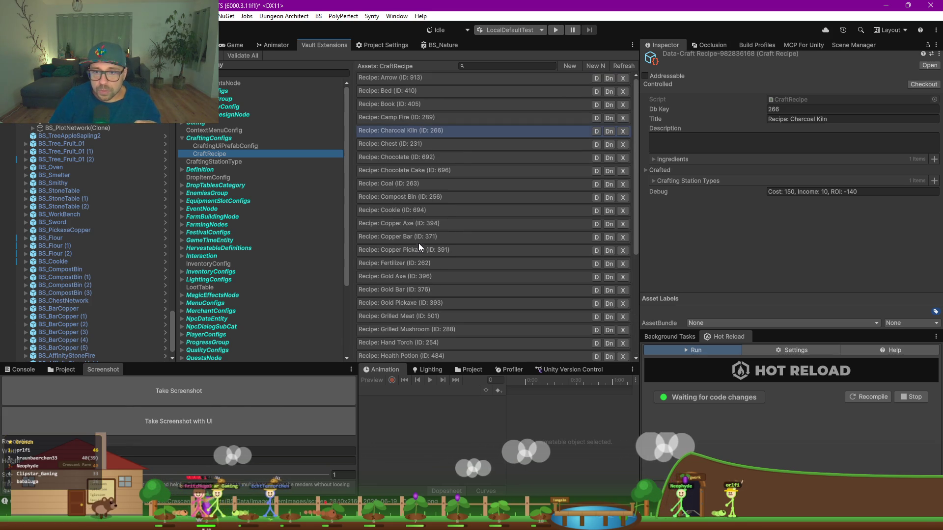
click(396, 186)
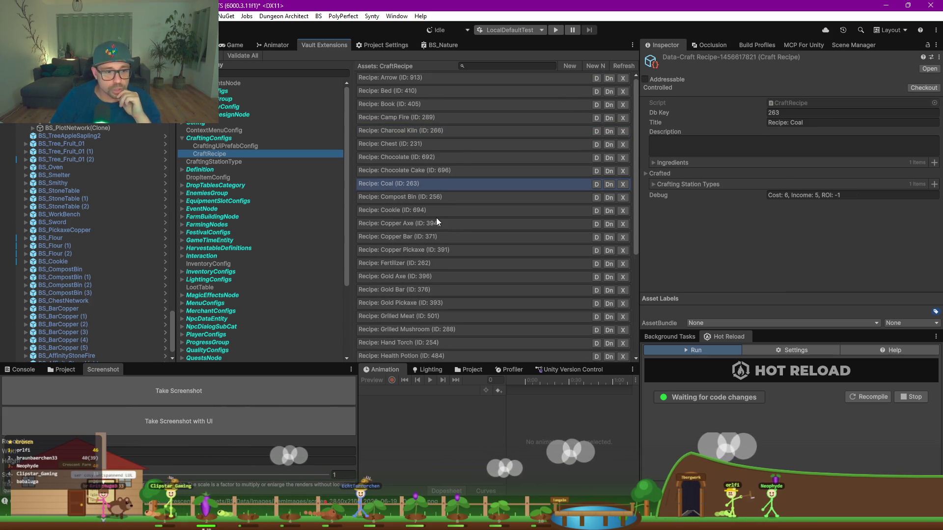
click(654, 185)
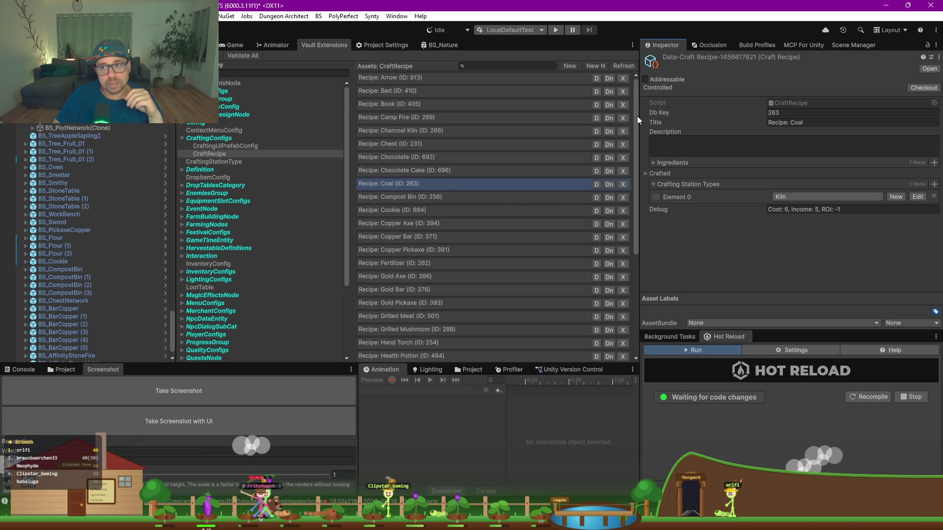
drag(637, 123, 634, 138)
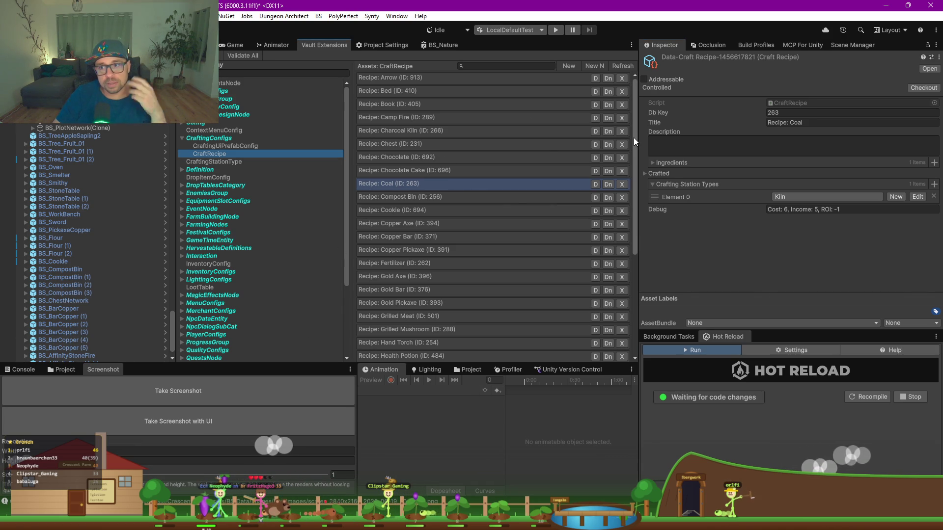
click(403, 170)
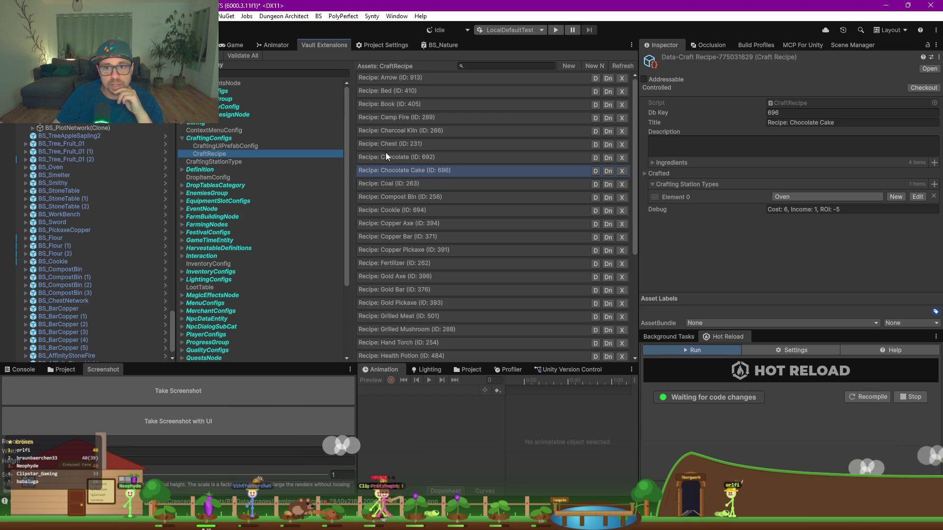
Inspect the Chocolate recipe (ID 692), where Cocoa and Milk make 5 Chocolate, then return to the Scene view
click(387, 158)
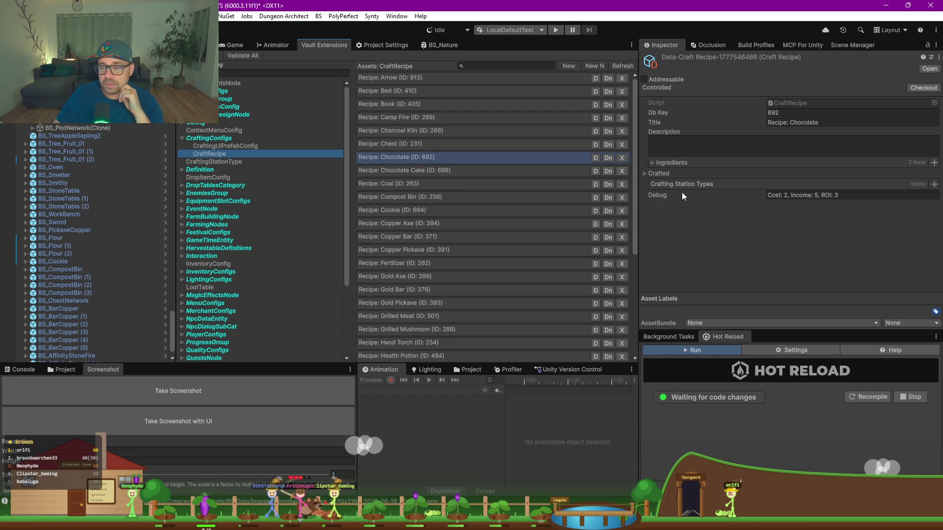
click(653, 164)
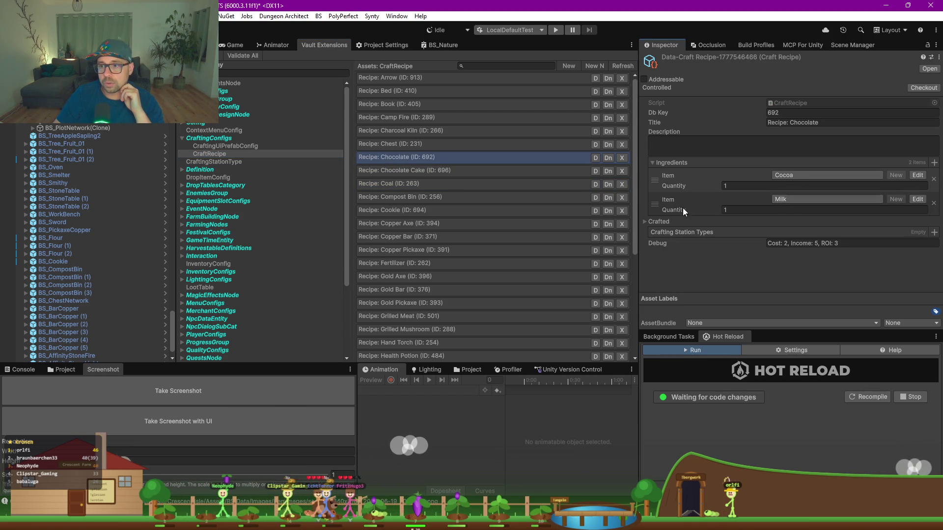
click(646, 221)
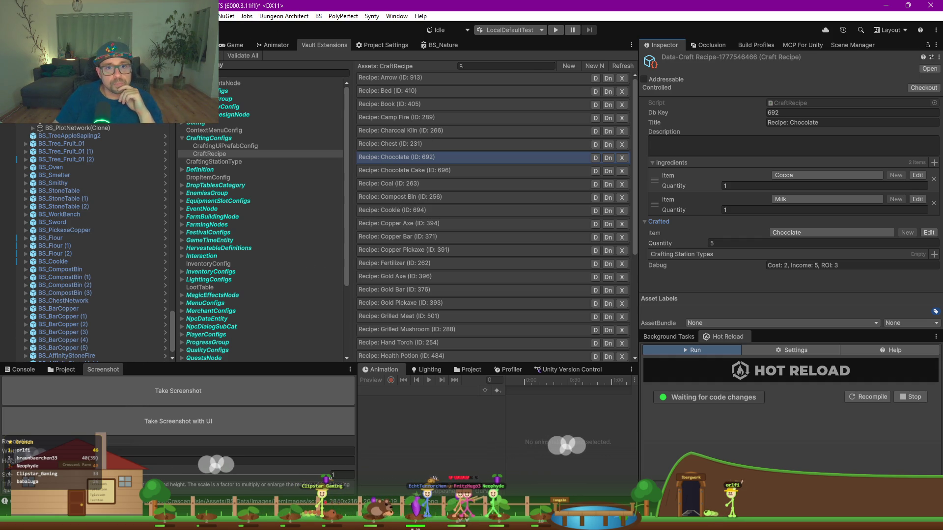
click(199, 44)
scroll(369, 226, down, 5)
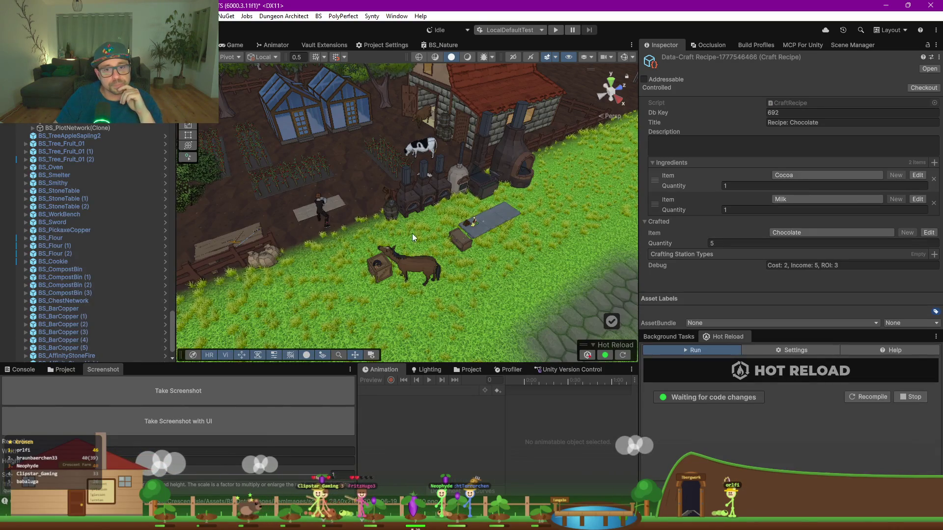
Turn the scene camera across the farm and drag the splitter right to widen the Scene view
mouse_move(500, 213)
mouse_down()
mouse_move(356, 226)
mouse_move(500, 218)
mouse_up()
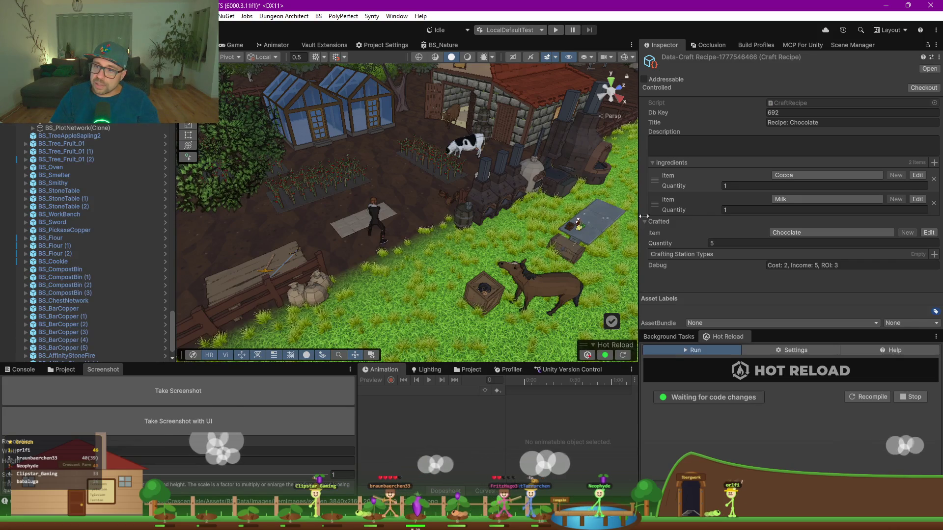
drag(637, 216, 725, 218)
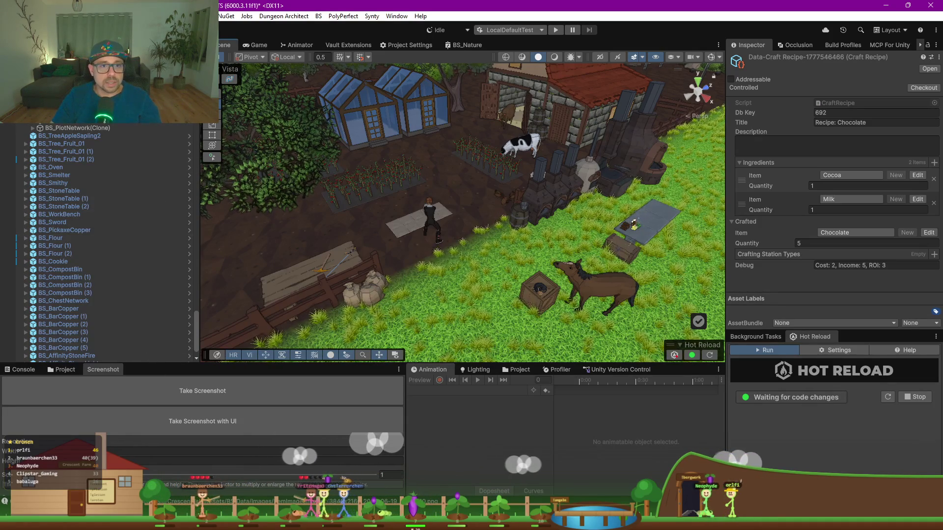
scroll(88, 130, down, 10)
scroll(88, 131, down, 8)
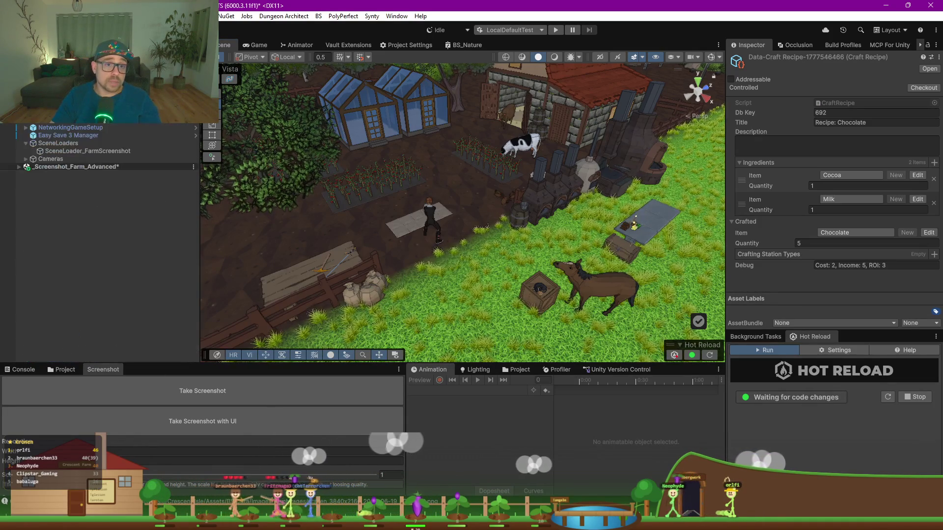
Select Easy Save 3 Manager, then bring the 20-37-20 and 20-50-10 screenshots back side by side
click(72, 137)
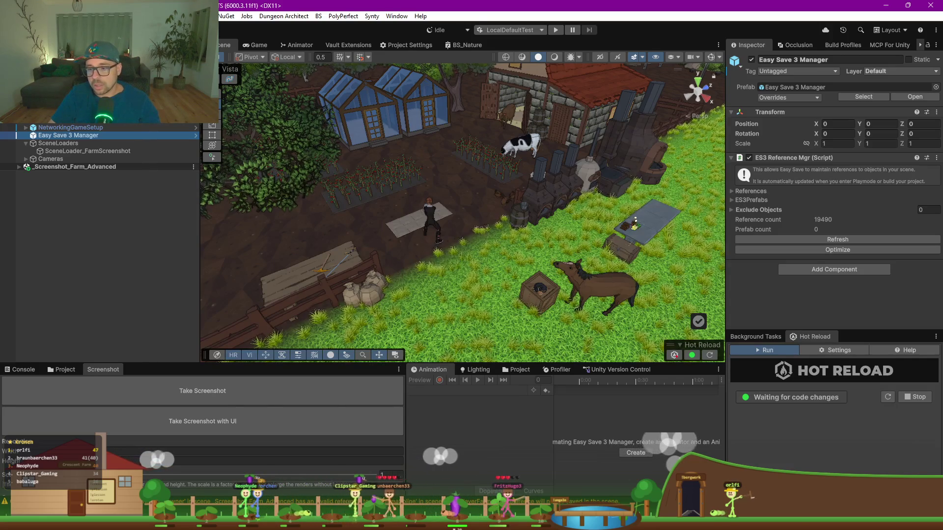
click(611, 457)
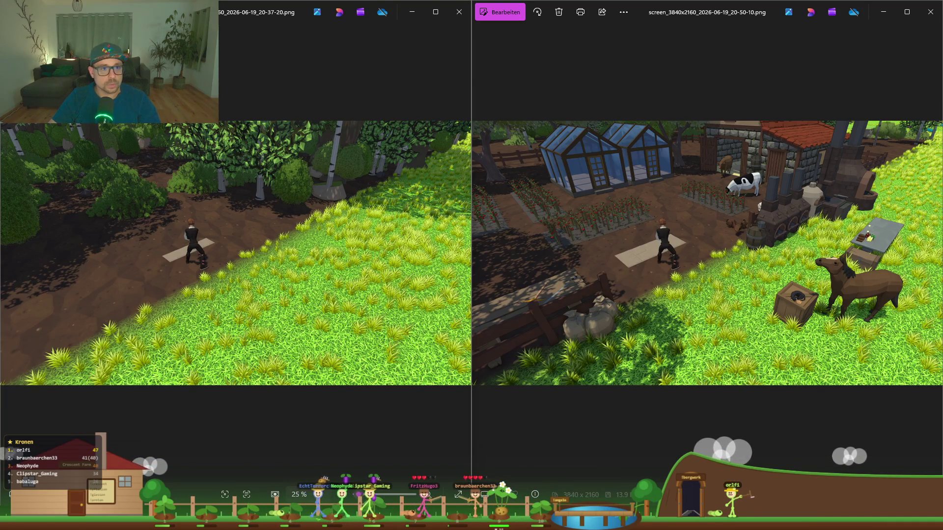
key(alt+Tab)
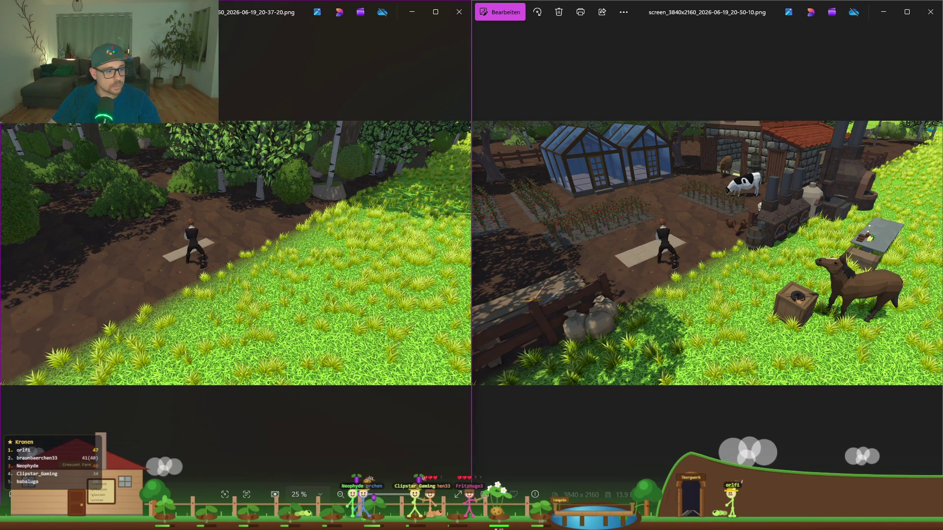
key(alt+Tab)
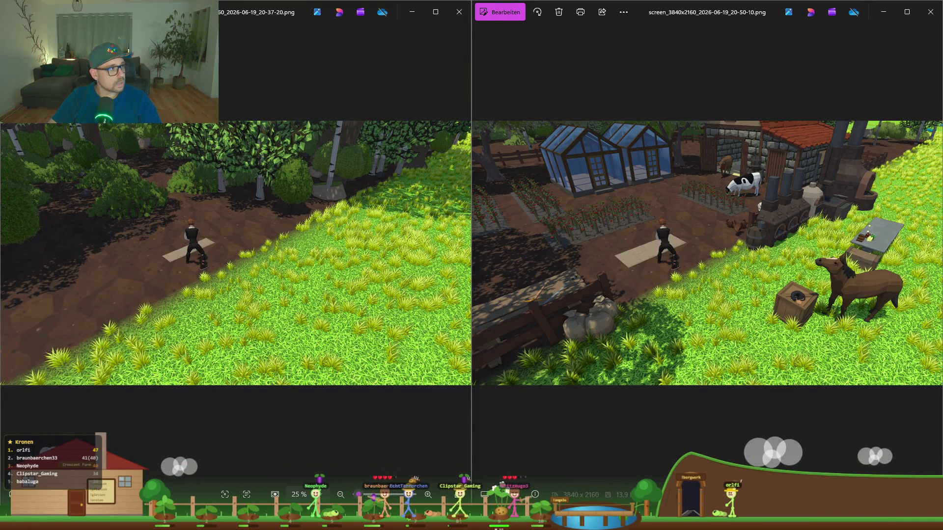